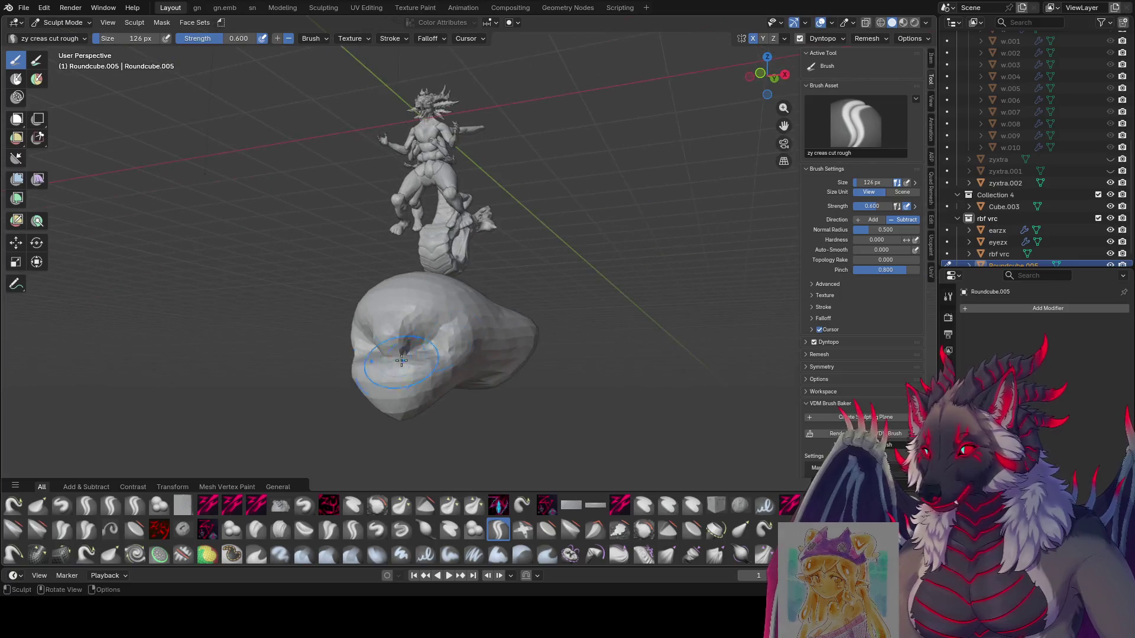
Deepen the cavity on the snout blob into a curved crease with the crease brush.
mouse_move(557, 308)
mouse_down()
mouse_move(532, 308)
mouse_move(546, 323)
mouse_up()
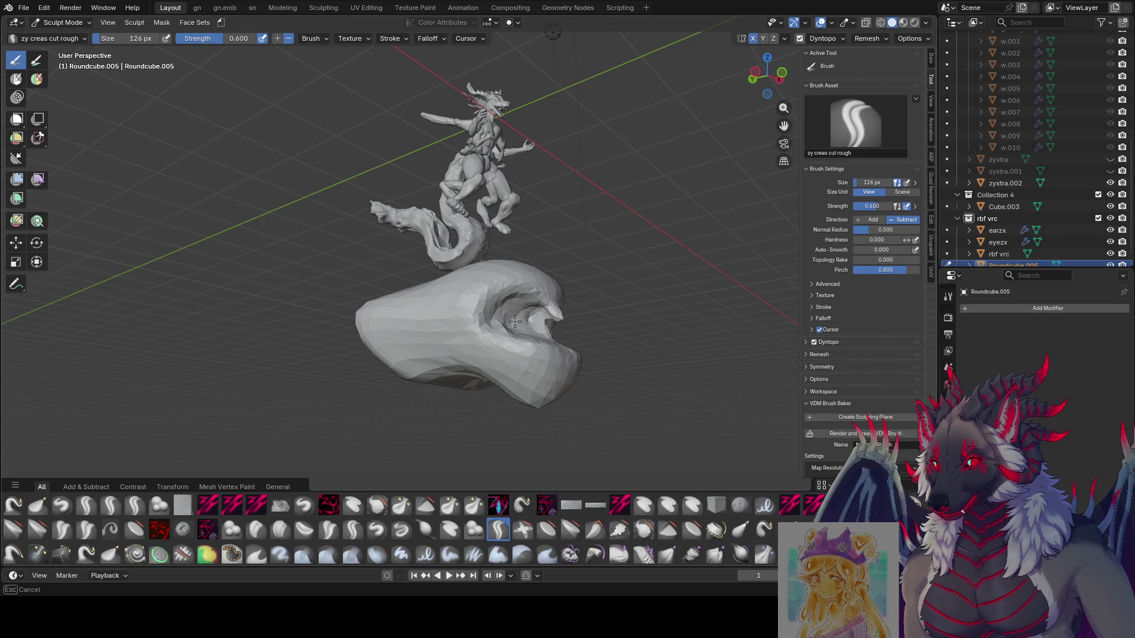
middle_drag(503, 313, 414, 304)
mouse_move(413, 304)
mouse_down()
mouse_move(392, 296)
mouse_move(403, 328)
mouse_up()
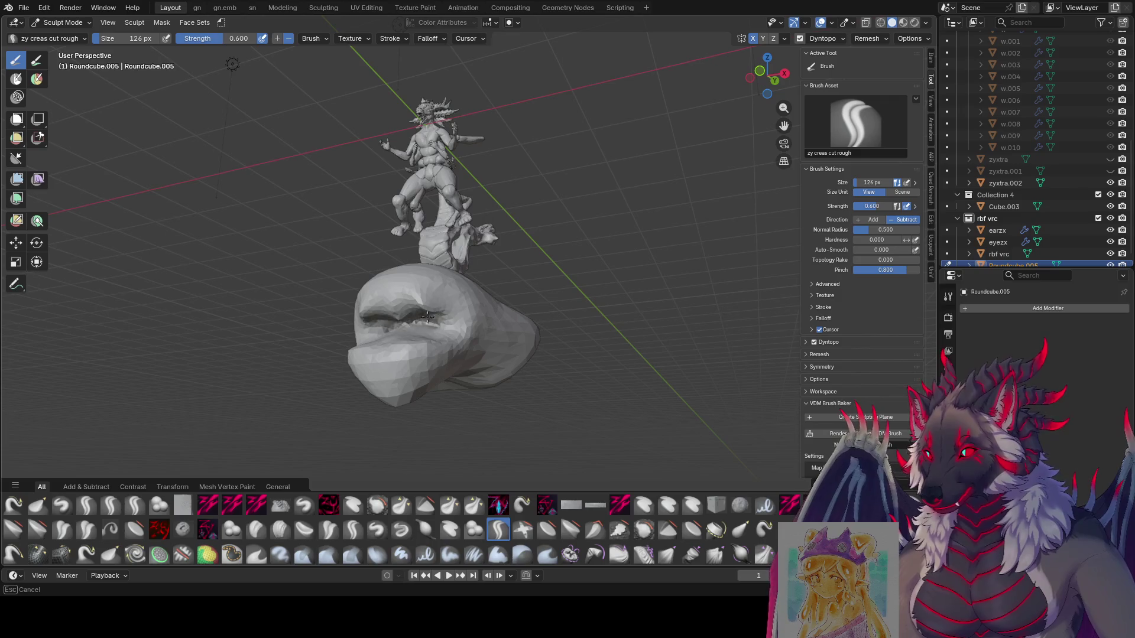
middle_drag(482, 338, 496, 334)
Switch to the zy cleave brush and carve deeper into the blob's eye hollow.
click(207, 505)
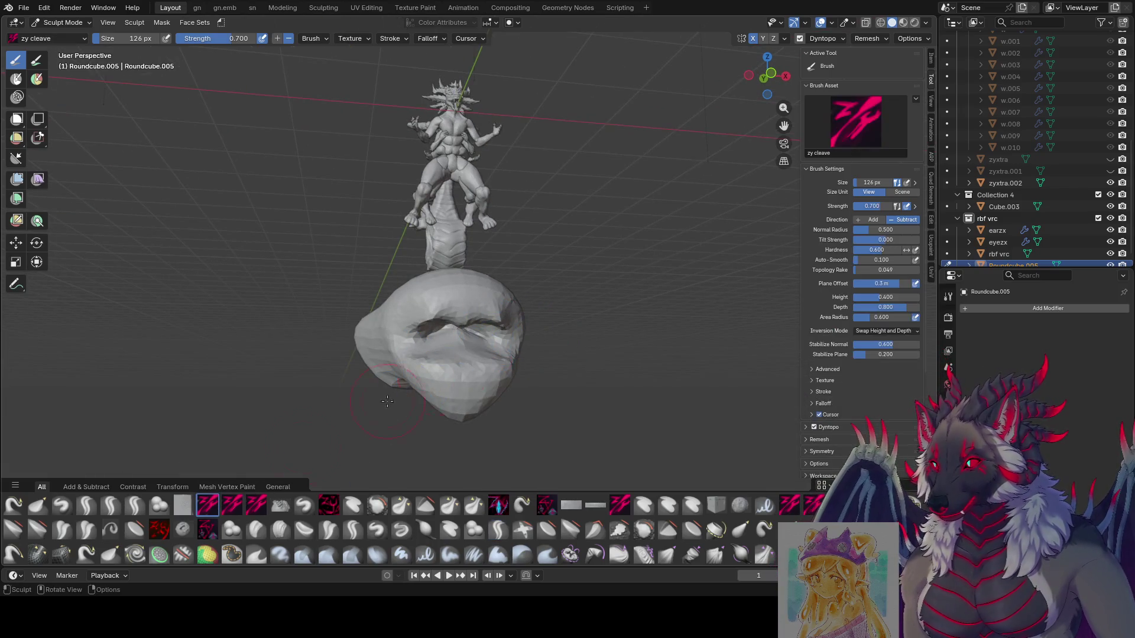
drag(461, 331, 449, 337)
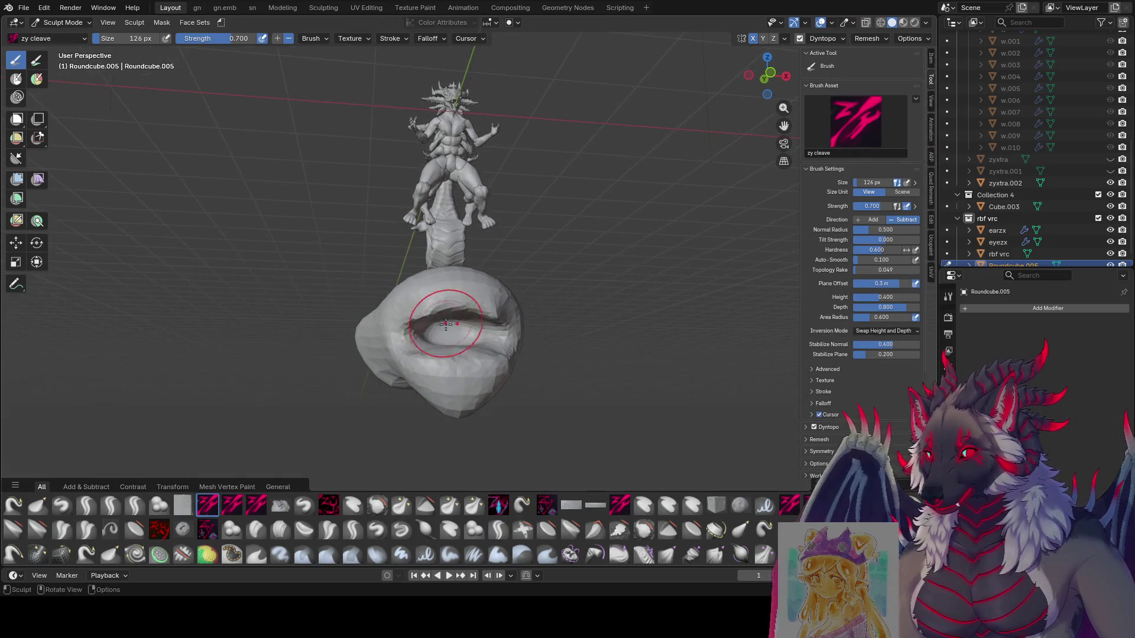
middle_drag(449, 337, 590, 318)
mouse_move(387, 288)
middle_down()
mouse_move(507, 300)
mouse_move(503, 313)
mouse_move(511, 303)
middle_up()
Resize the cleave brush and sculpt the blob's front surface.
key(bracketleft)
key(bracketleft)
key(bracketleft)
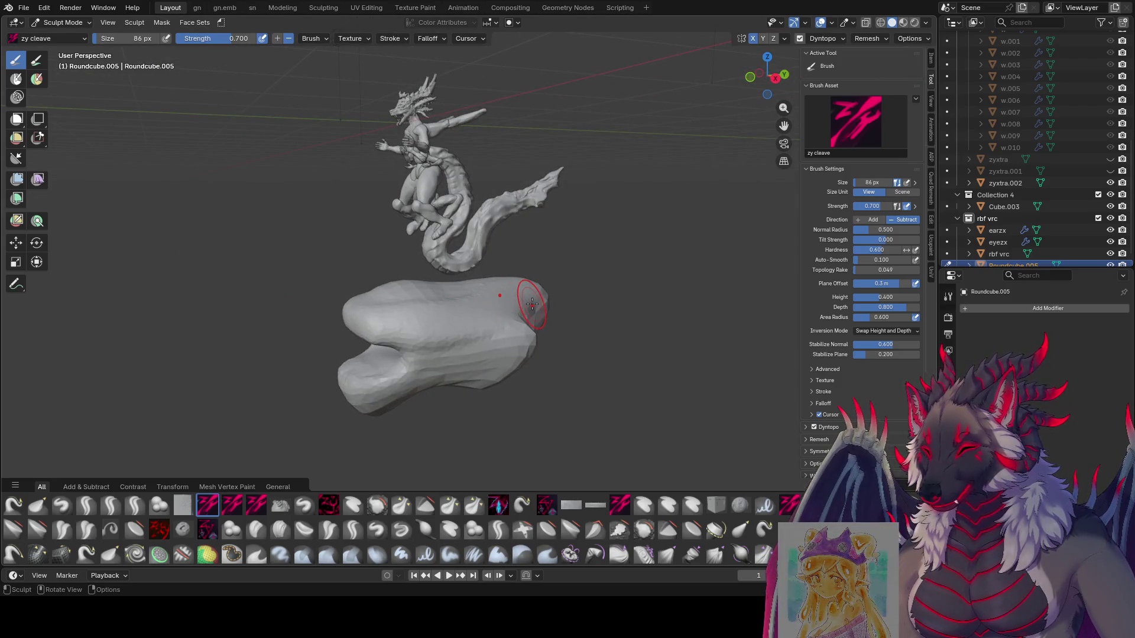
mouse_move(548, 300)
middle_down()
mouse_move(573, 302)
mouse_move(520, 302)
middle_up()
middle_drag(386, 374, 429, 370)
key(f)
click(462, 359)
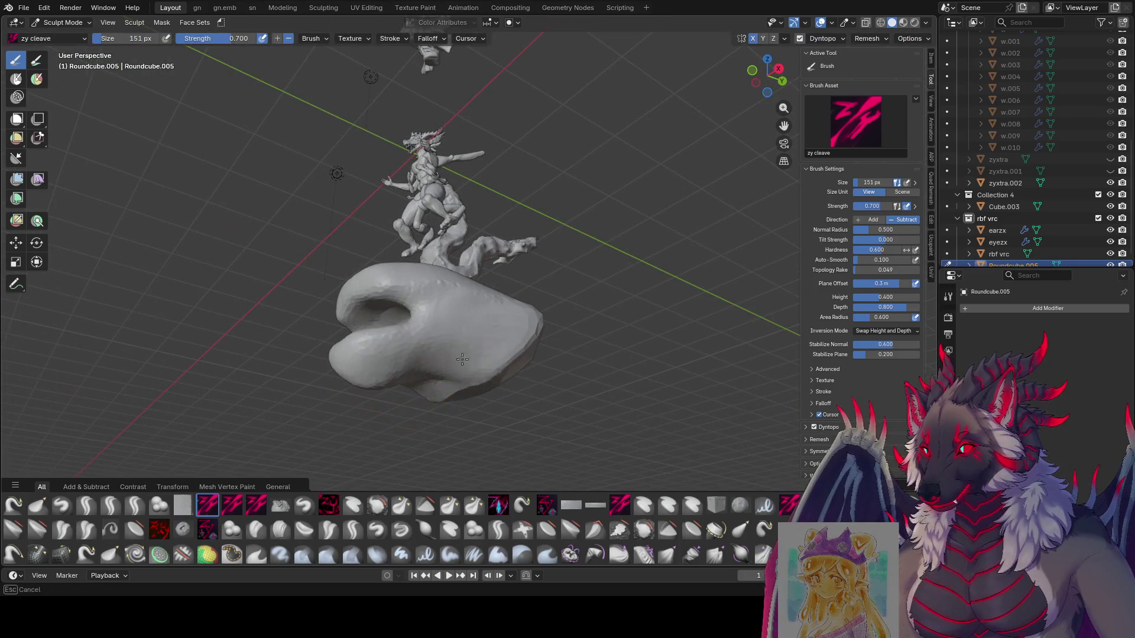
mouse_move(502, 390)
middle_down()
mouse_move(493, 385)
mouse_move(507, 373)
middle_up()
mouse_move(507, 373)
mouse_down()
mouse_move(520, 349)
mouse_move(506, 379)
mouse_up()
With a smaller brush, carve a sharp crease along the blob's top edge.
middle_drag(507, 379, 434, 319)
key(f)
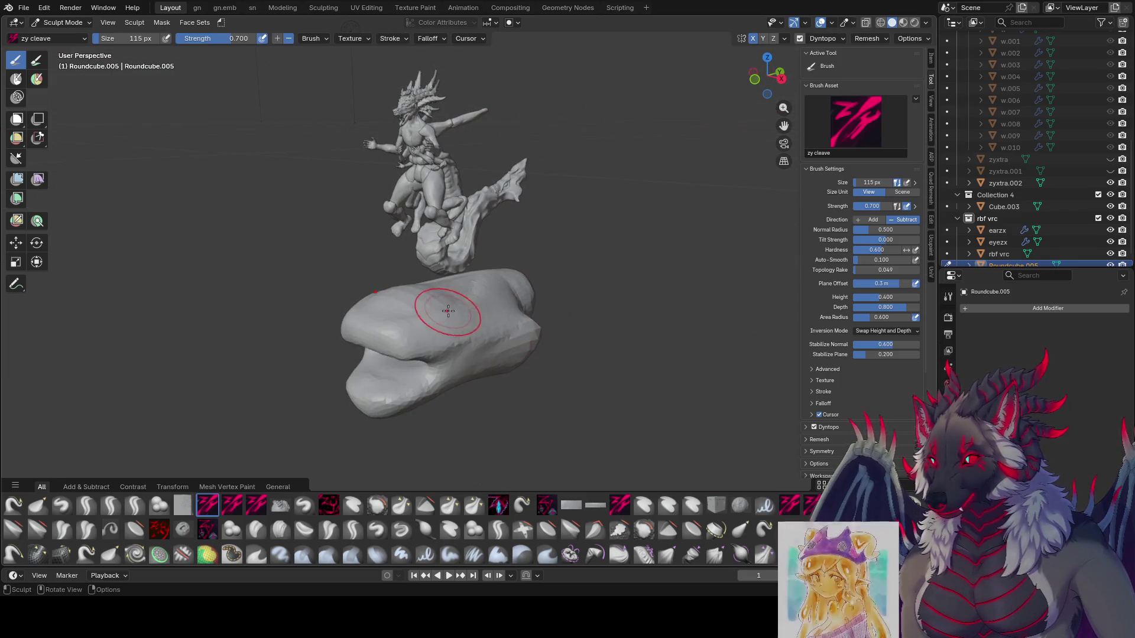
click(442, 289)
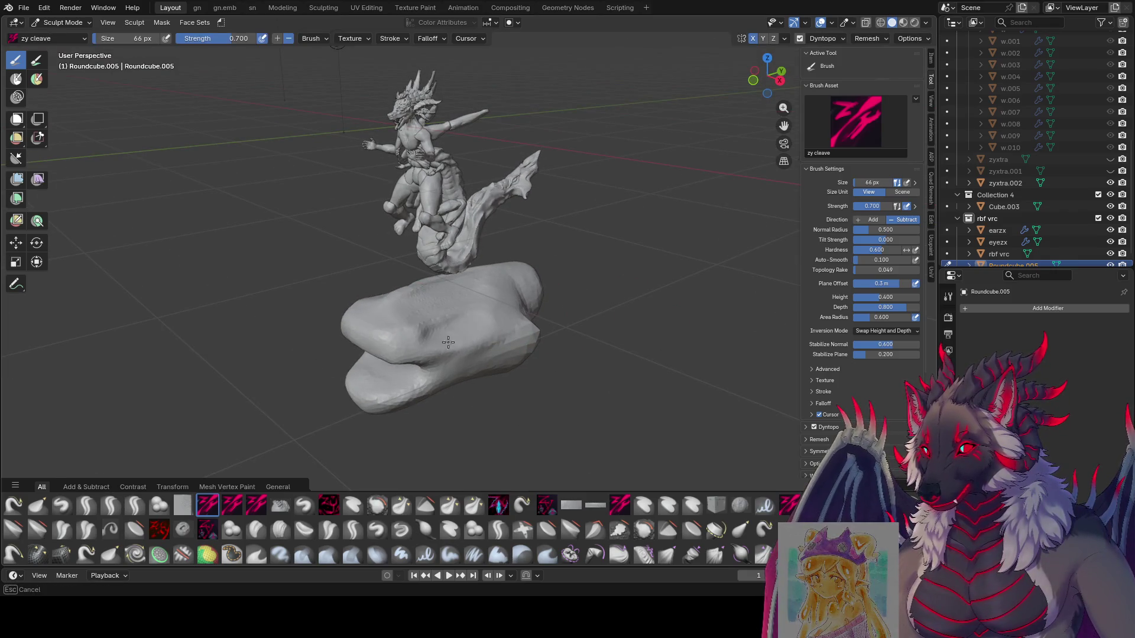
mouse_move(526, 274)
mouse_down()
mouse_move(467, 267)
mouse_move(355, 303)
mouse_up()
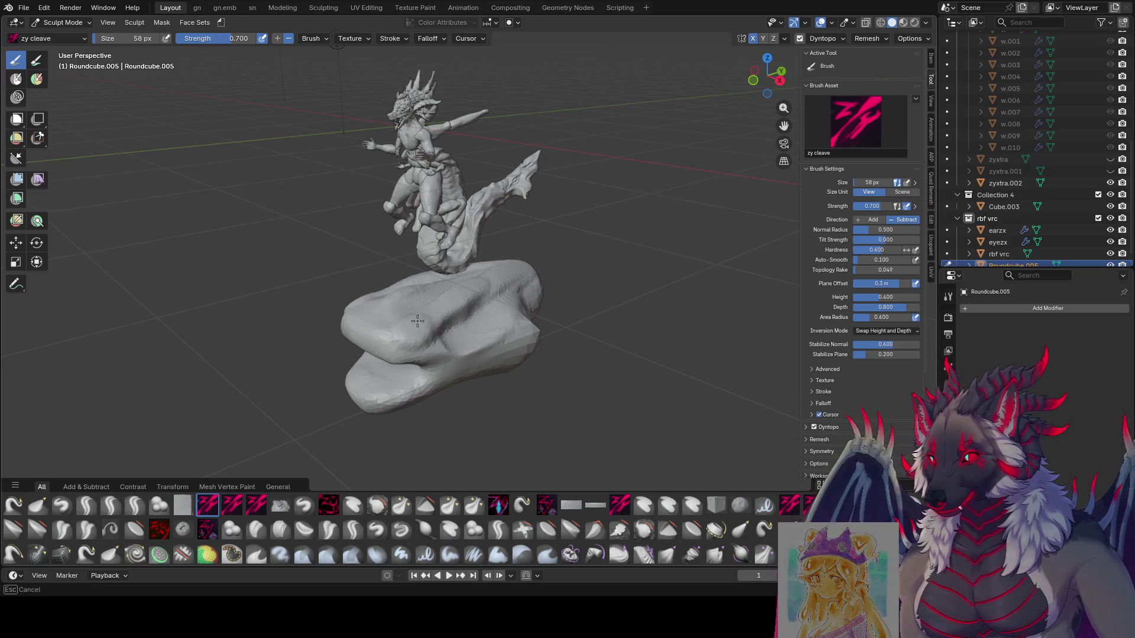
mouse_move(355, 302)
middle_down()
mouse_move(482, 275)
mouse_move(362, 331)
middle_up()
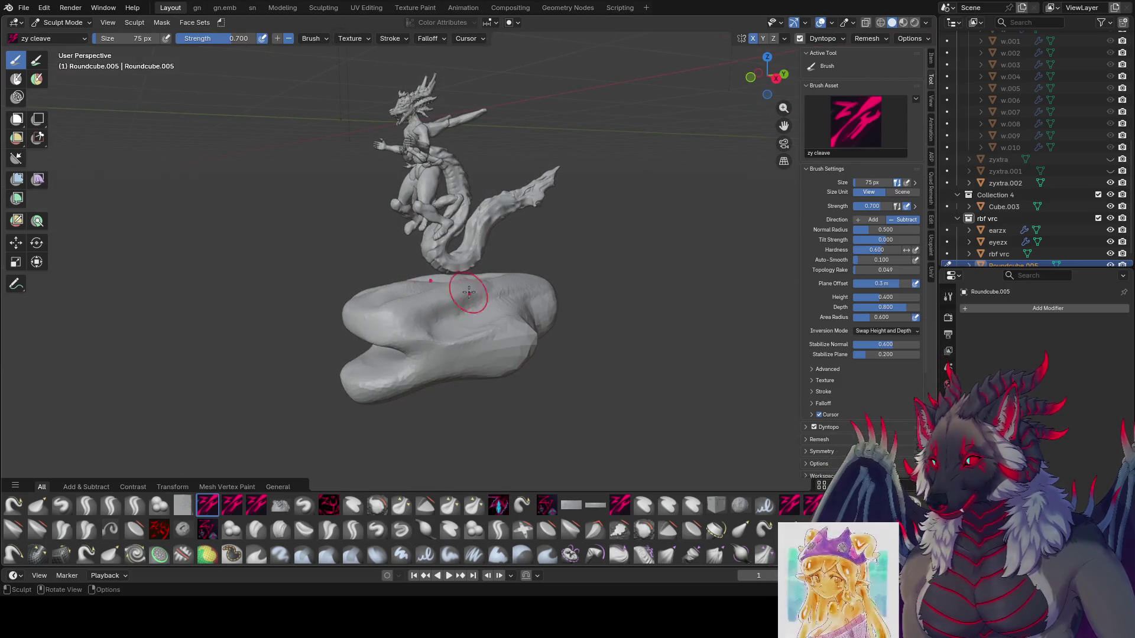
mouse_move(469, 291)
middle_down()
mouse_move(330, 401)
mouse_move(473, 369)
mouse_move(582, 369)
mouse_move(594, 354)
middle_up()
mouse_move(543, 387)
middle_down()
mouse_move(452, 417)
mouse_move(393, 328)
middle_up()
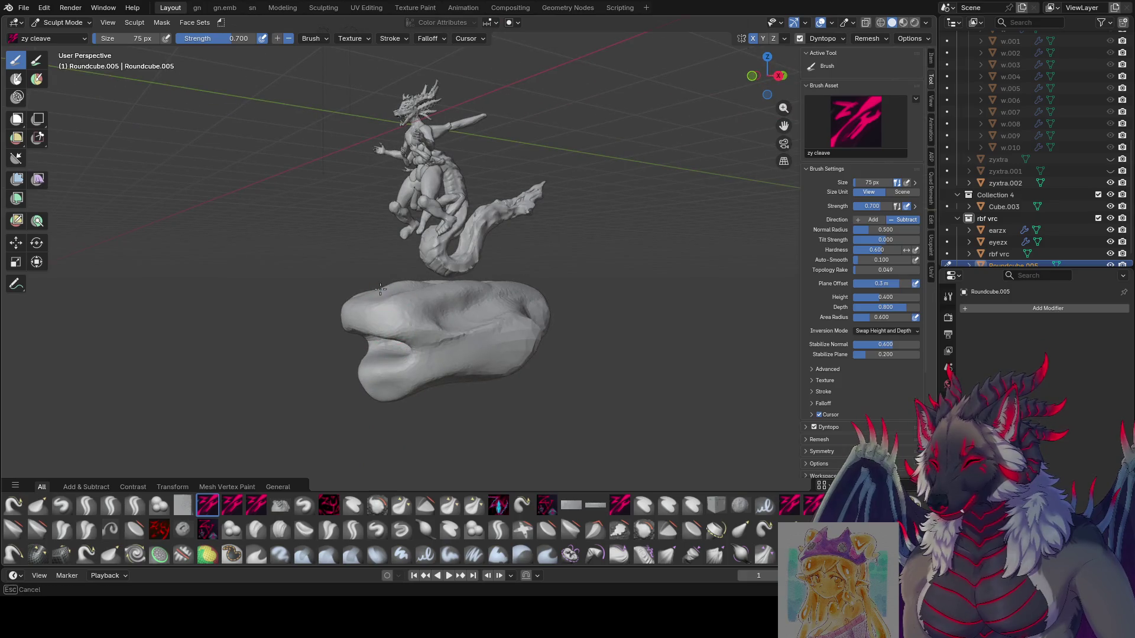
key(f)
click(455, 295)
Fine-tune the zy cleave brush size while orbiting around the dragon and snout.
mouse_move(455, 296)
middle_down()
mouse_move(485, 319)
mouse_move(538, 322)
middle_up()
key(f)
click(492, 337)
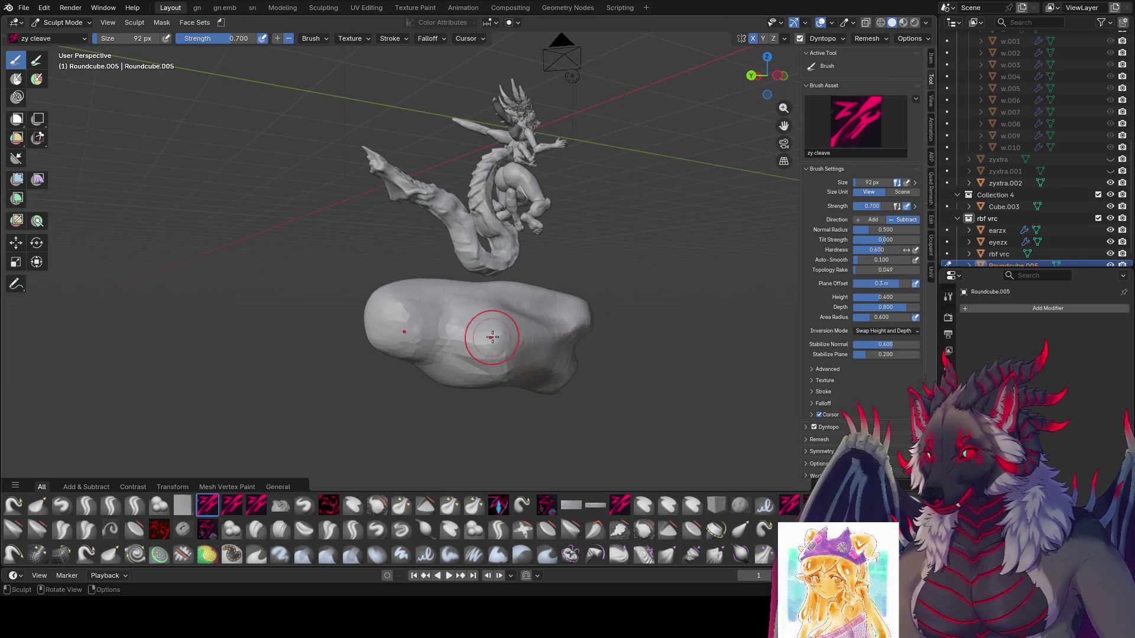
key(f)
click(523, 333)
middle_drag(506, 378, 553, 357)
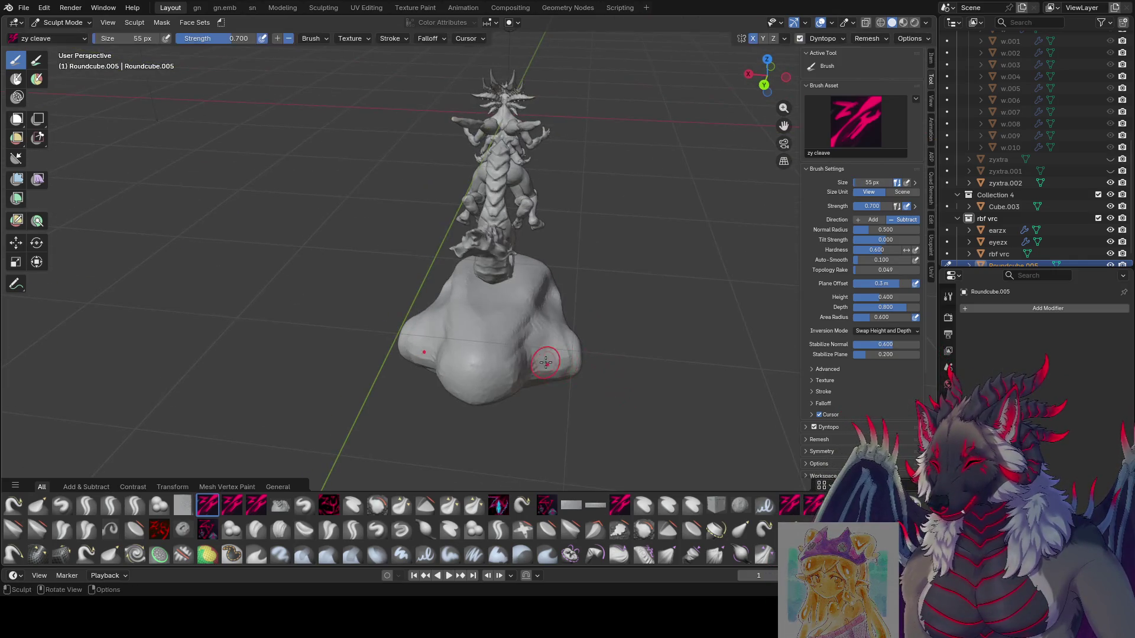
key(f)
click(549, 296)
mouse_move(549, 296)
middle_down()
mouse_move(434, 301)
mouse_move(452, 293)
mouse_move(432, 273)
mouse_move(444, 299)
middle_up()
key(f)
click(502, 299)
Carve the brow crease and eye socket, then switch to the Blob brush at 77 px.
key(f)
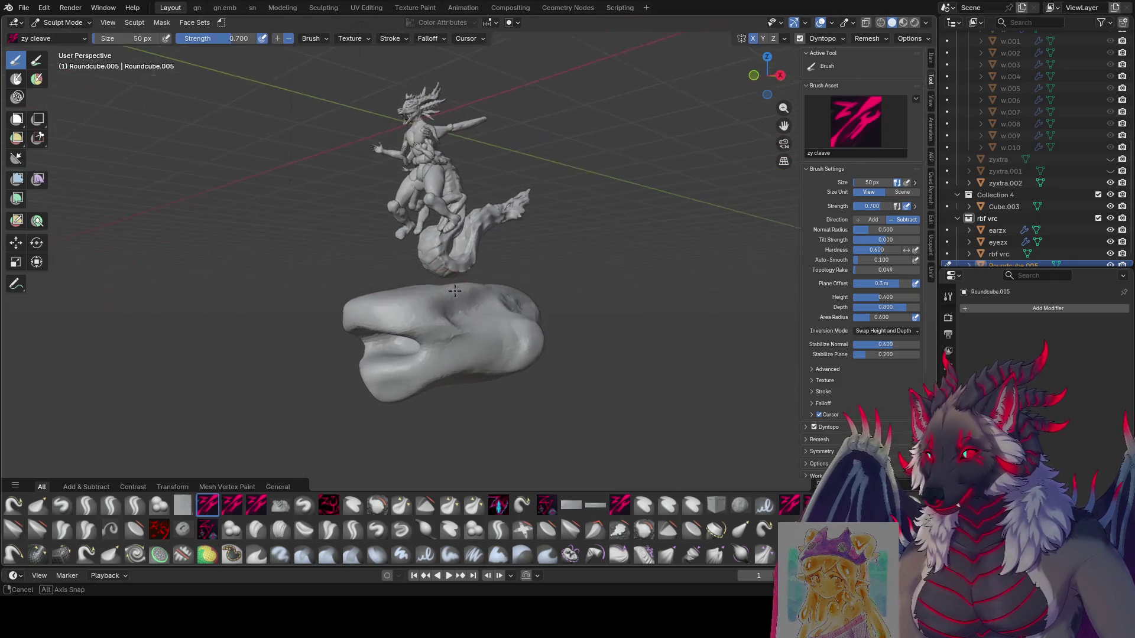
click(448, 307)
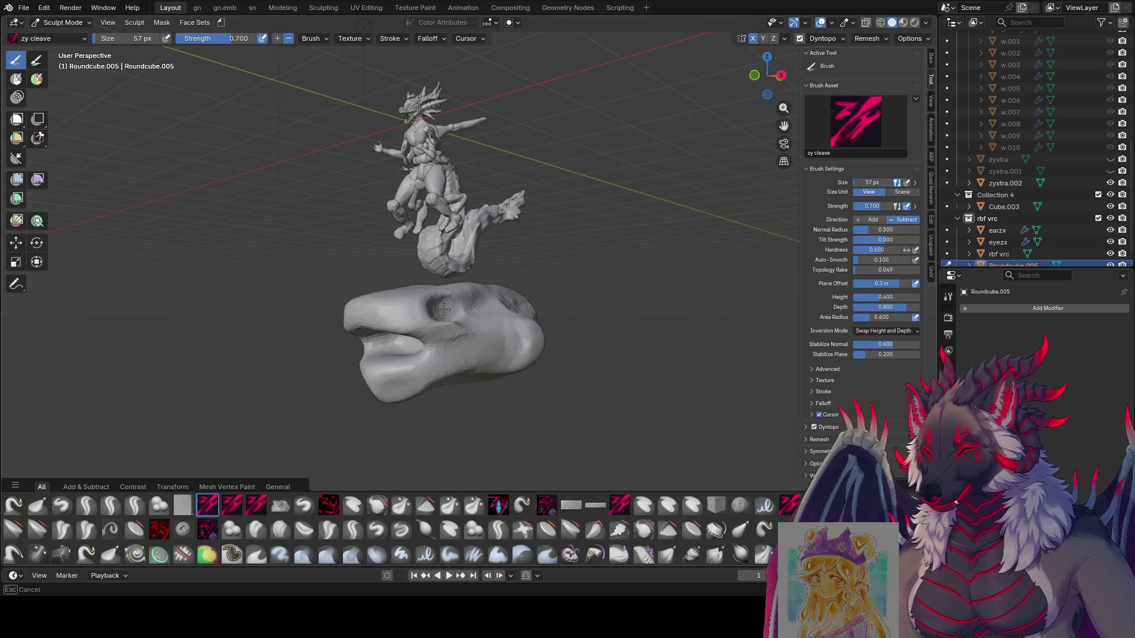
middle_drag(443, 309, 421, 296)
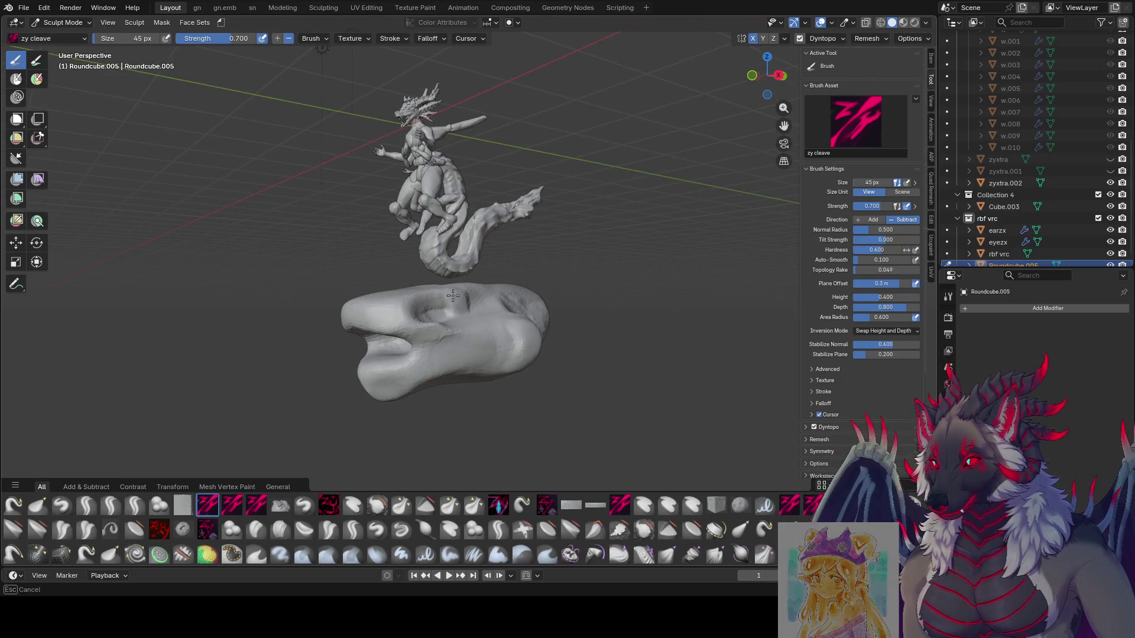
mouse_move(460, 299)
middle_down()
mouse_move(454, 308)
mouse_move(476, 314)
middle_up()
key(f)
click(448, 315)
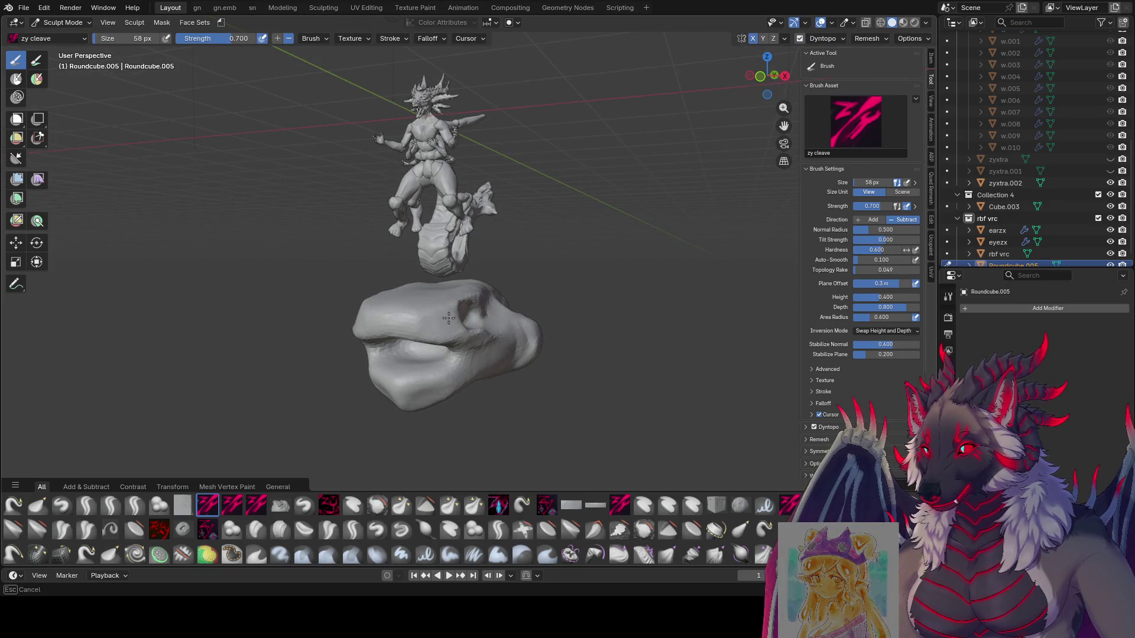
key(f)
click(449, 312)
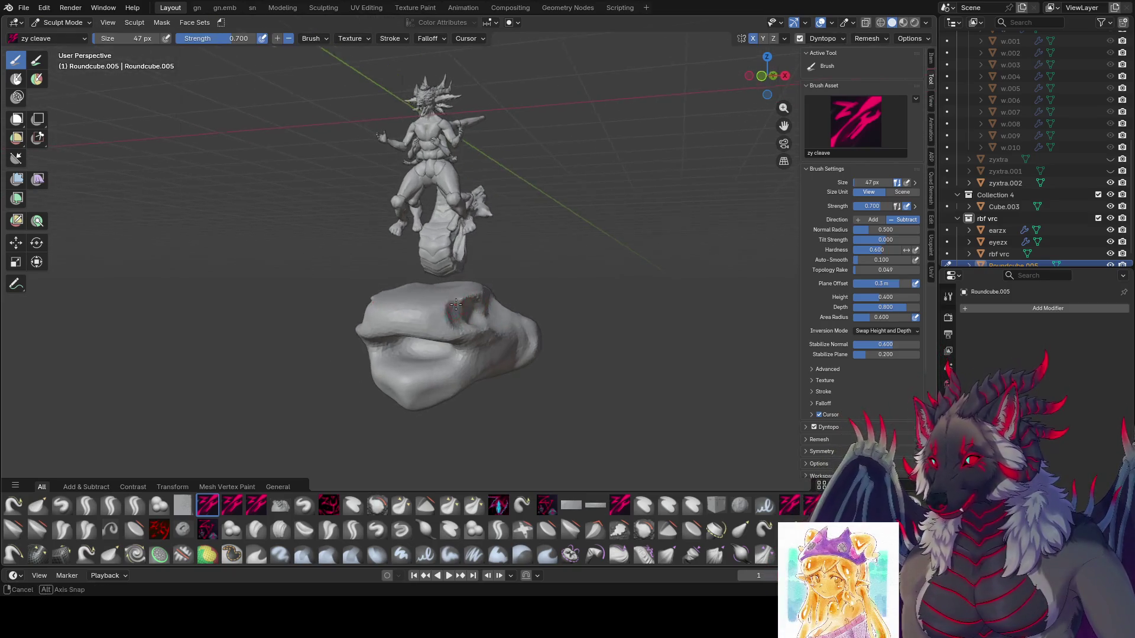
mouse_move(449, 312)
middle_down()
mouse_move(440, 305)
mouse_move(484, 306)
mouse_move(481, 325)
mouse_move(453, 317)
mouse_move(418, 329)
middle_up()
click(444, 306)
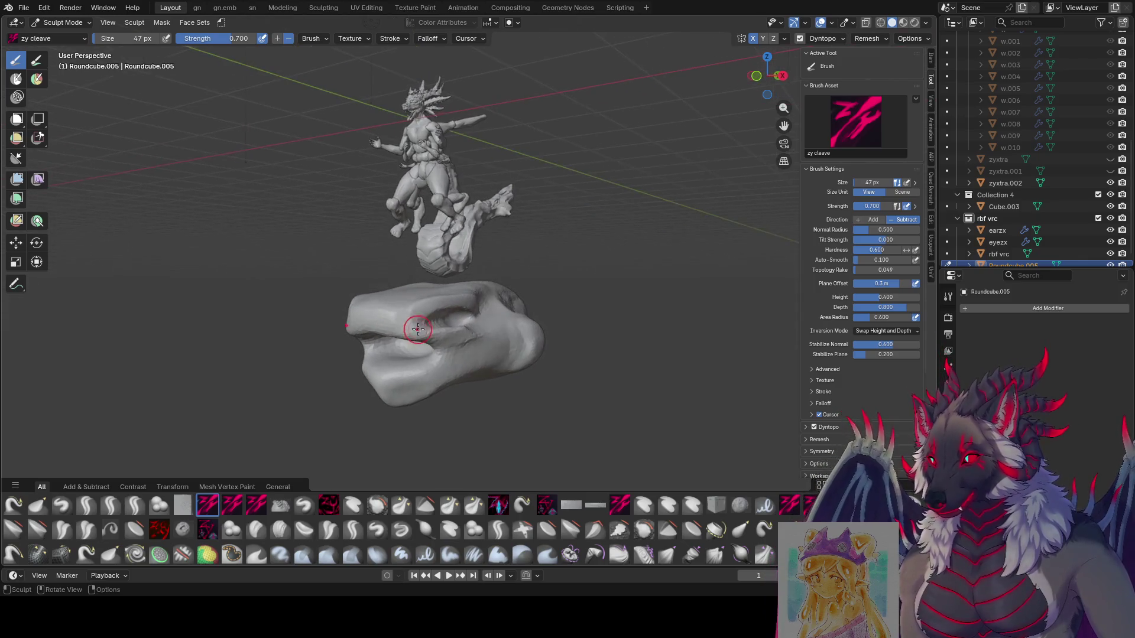
scroll(597, 377, up, 2)
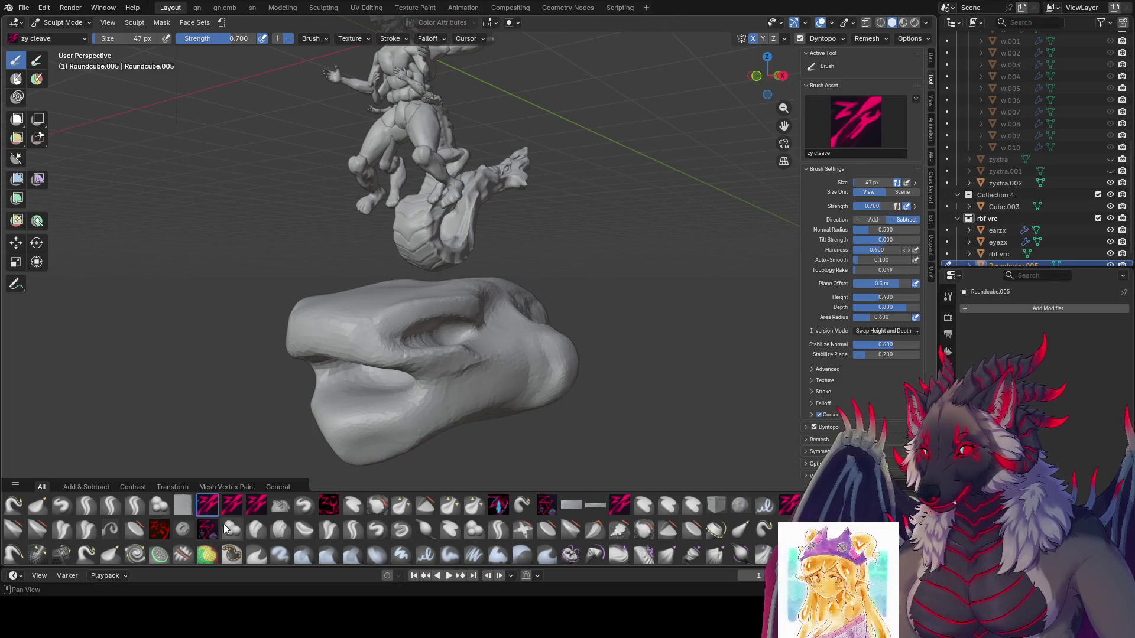
click(233, 530)
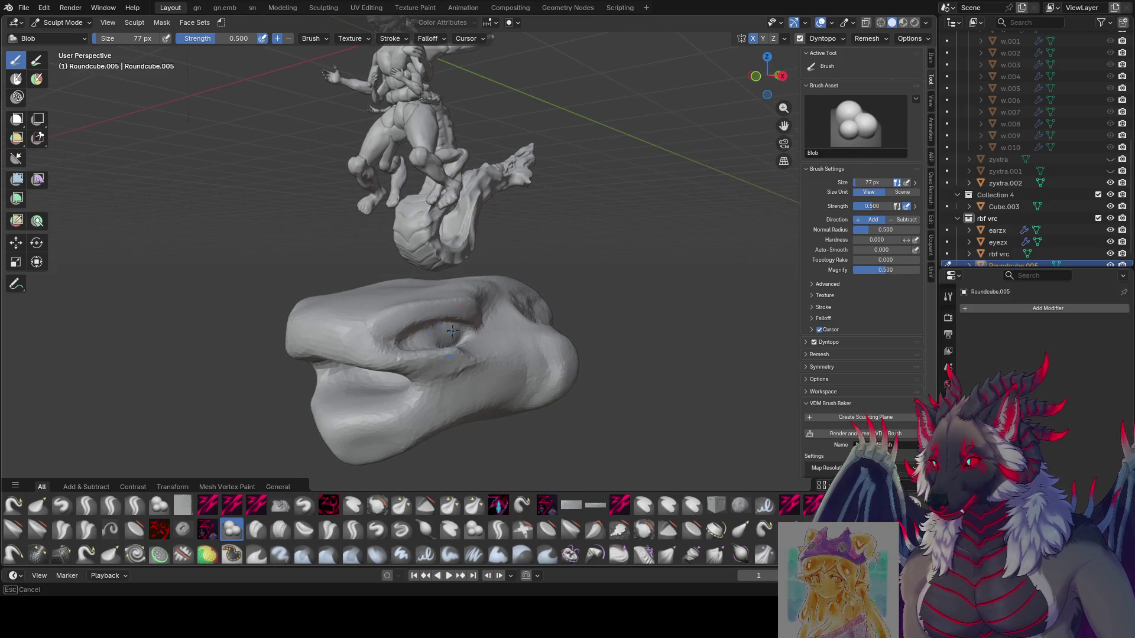
Enlarge the Blob brush and build rounded volume around the nostril and upper snout.
mouse_move(435, 336)
middle_down()
mouse_move(414, 334)
mouse_move(482, 329)
mouse_move(410, 320)
middle_up()
key(bracketright)
key(bracketright)
key(bracketright)
mouse_move(391, 321)
mouse_down()
mouse_move(378, 307)
mouse_move(415, 300)
mouse_move(379, 319)
mouse_up()
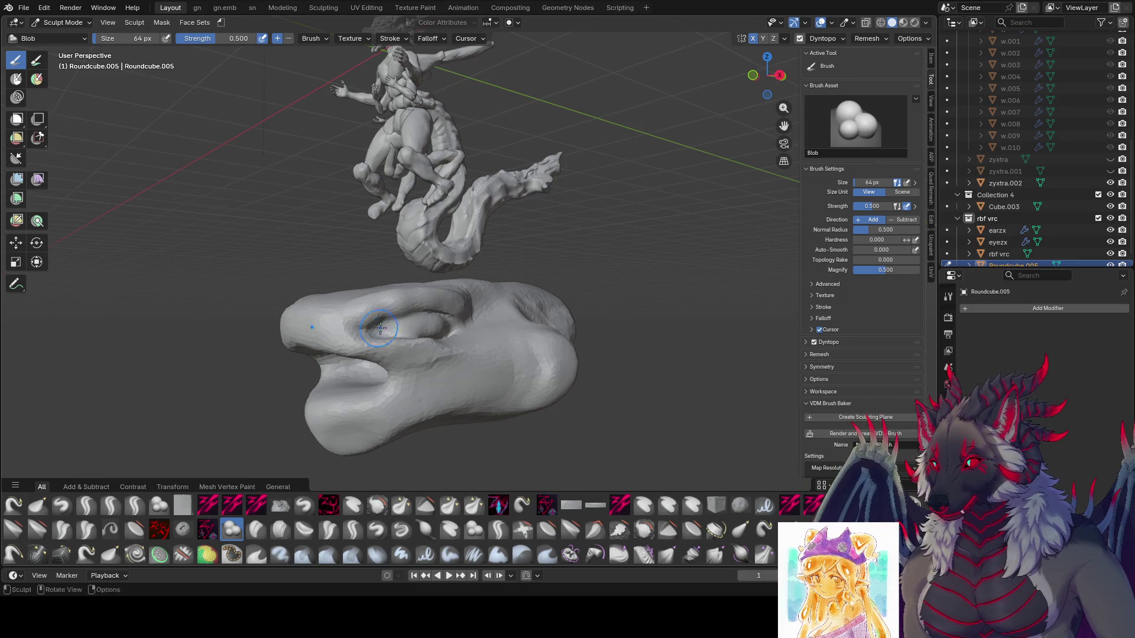
mouse_move(378, 319)
middle_down()
mouse_move(486, 322)
mouse_move(449, 325)
mouse_move(464, 337)
mouse_move(540, 329)
mouse_move(532, 341)
mouse_move(545, 339)
mouse_move(494, 329)
mouse_move(601, 314)
mouse_move(609, 334)
mouse_move(626, 328)
middle_up()
mouse_move(543, 345)
middle_down()
mouse_move(591, 358)
mouse_move(546, 386)
mouse_move(430, 365)
mouse_move(430, 375)
mouse_move(617, 377)
mouse_move(392, 397)
mouse_move(444, 355)
mouse_move(494, 282)
middle_up()
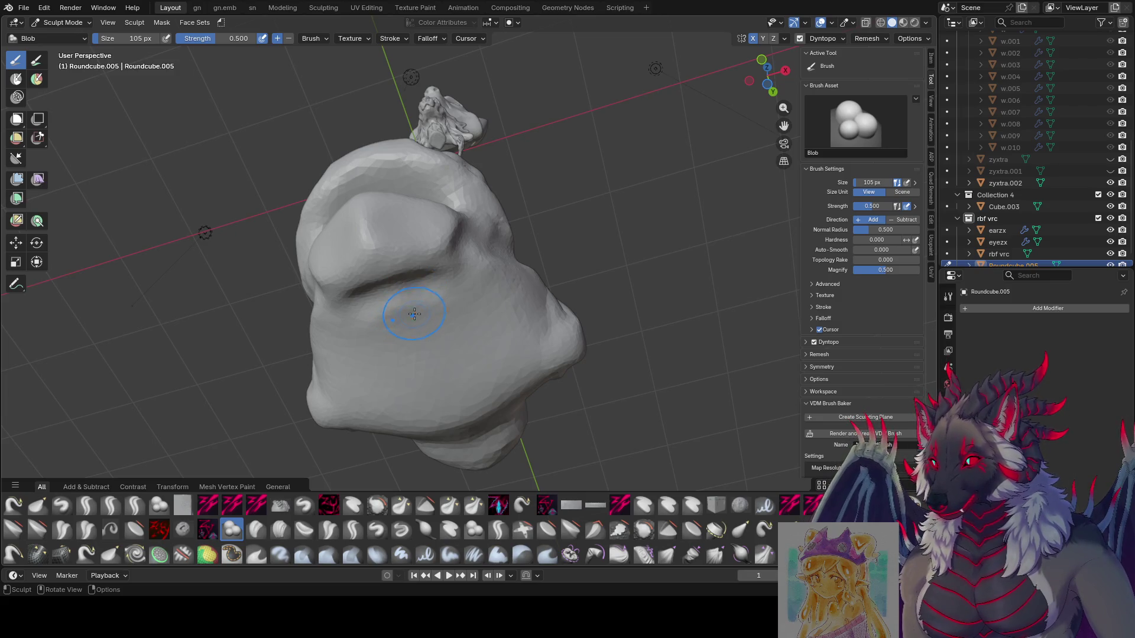
mouse_move(411, 321)
middle_down()
mouse_move(378, 355)
mouse_move(434, 400)
mouse_move(399, 367)
middle_up()
middle_drag(524, 341, 498, 300)
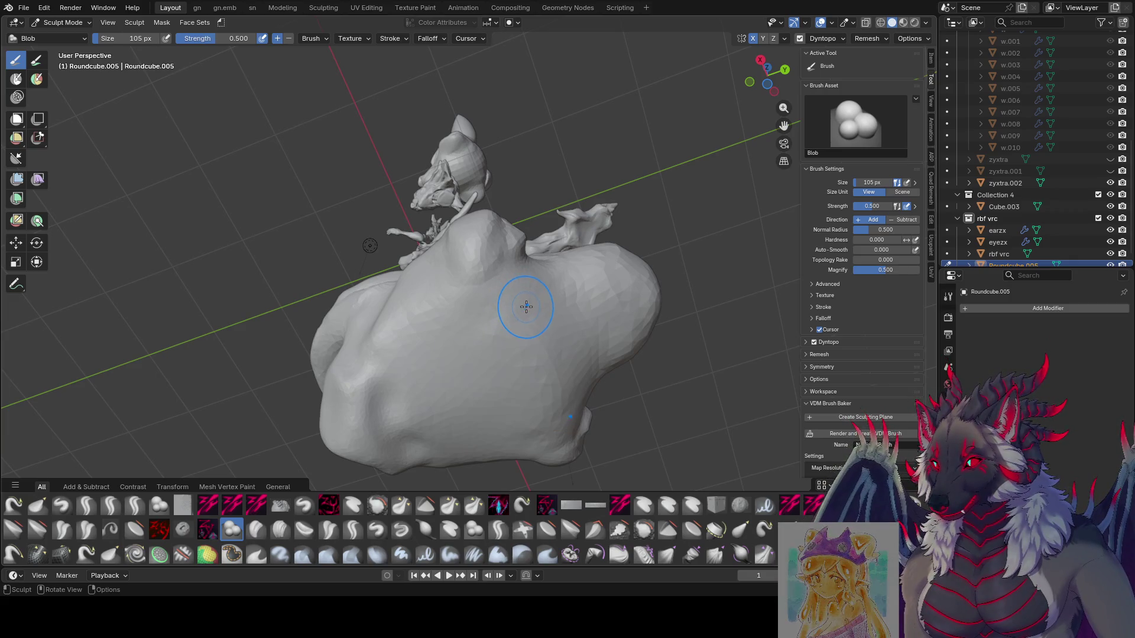
mouse_move(526, 306)
middle_down()
mouse_move(540, 345)
mouse_move(557, 325)
mouse_move(610, 362)
mouse_move(469, 354)
mouse_move(358, 491)
middle_up()
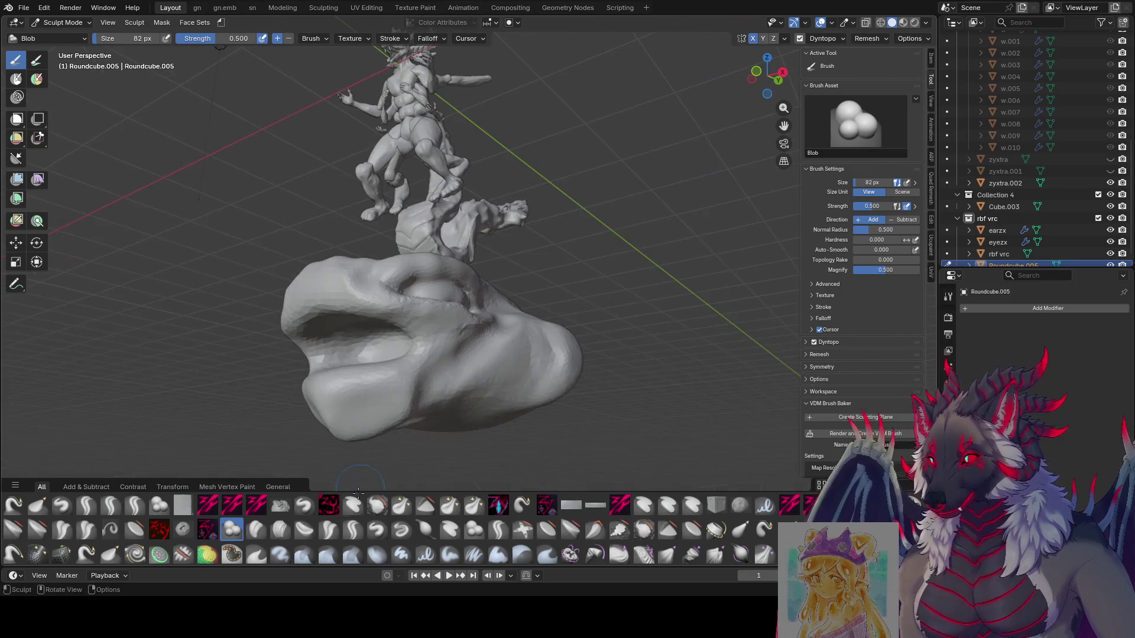
Switch to the zy creas cut rough brush and carve a crease into the base mesh.
click(498, 528)
middle_drag(508, 449, 527, 289)
mouse_move(526, 373)
middle_down()
mouse_move(613, 321)
mouse_move(547, 358)
mouse_move(520, 307)
mouse_move(474, 355)
mouse_move(576, 408)
mouse_move(531, 390)
middle_up()
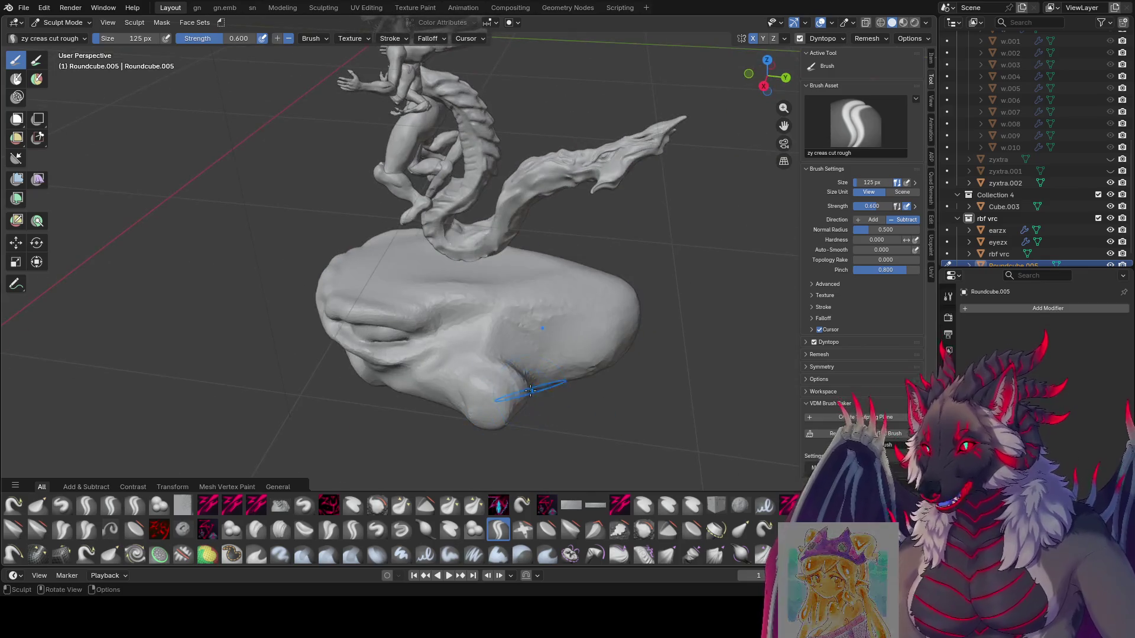
mouse_move(505, 338)
middle_down()
mouse_move(524, 340)
mouse_move(507, 329)
mouse_move(443, 354)
mouse_move(469, 324)
mouse_move(462, 342)
mouse_move(535, 329)
mouse_move(454, 353)
mouse_move(490, 363)
mouse_move(555, 351)
middle_up()
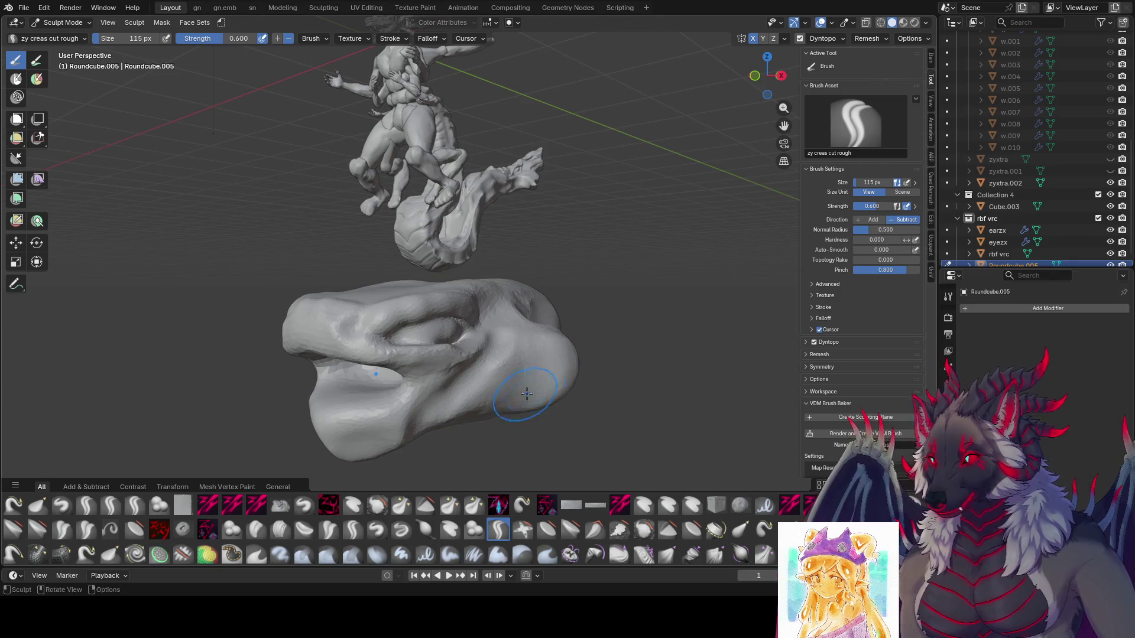
mouse_move(526, 393)
middle_down()
mouse_move(537, 332)
mouse_move(577, 322)
mouse_move(577, 333)
middle_up()
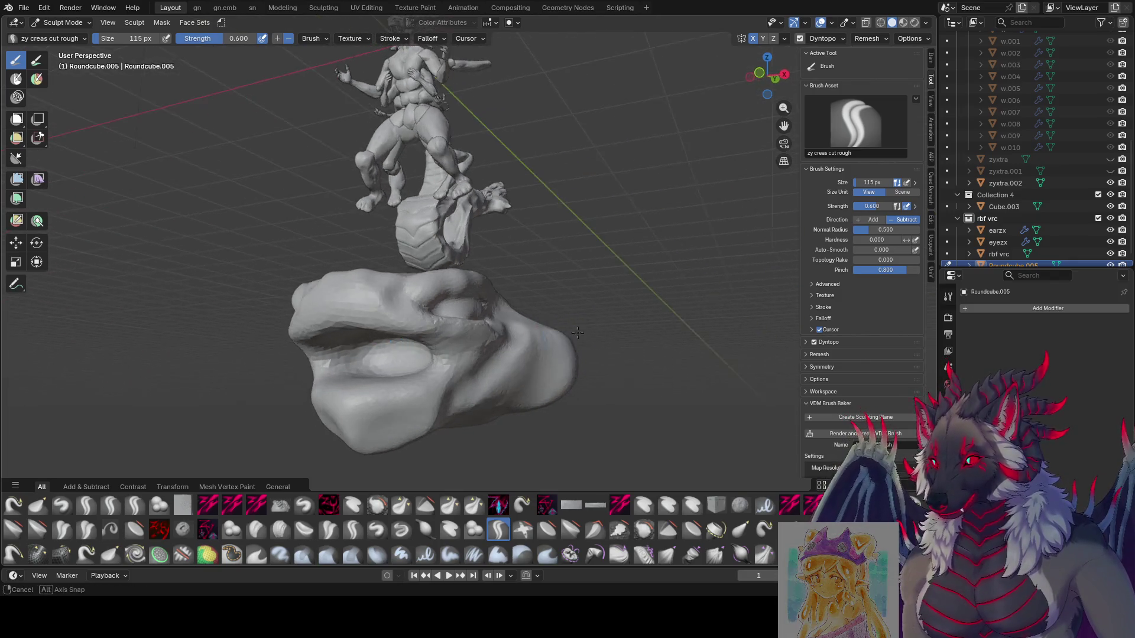
drag(578, 333, 541, 342)
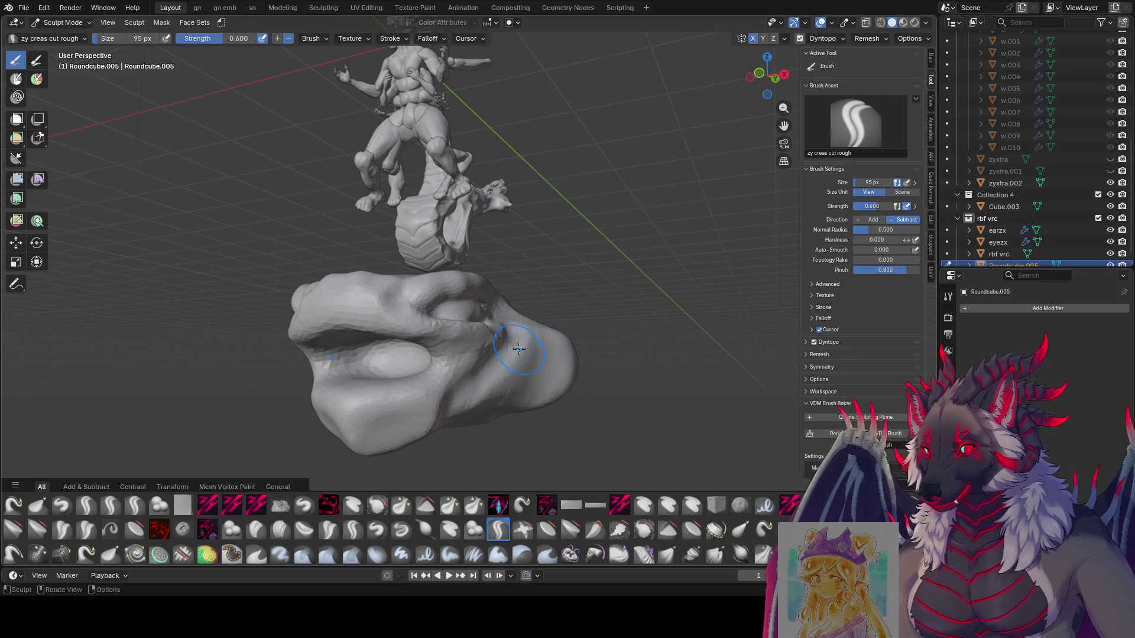
middle_drag(519, 349, 501, 305)
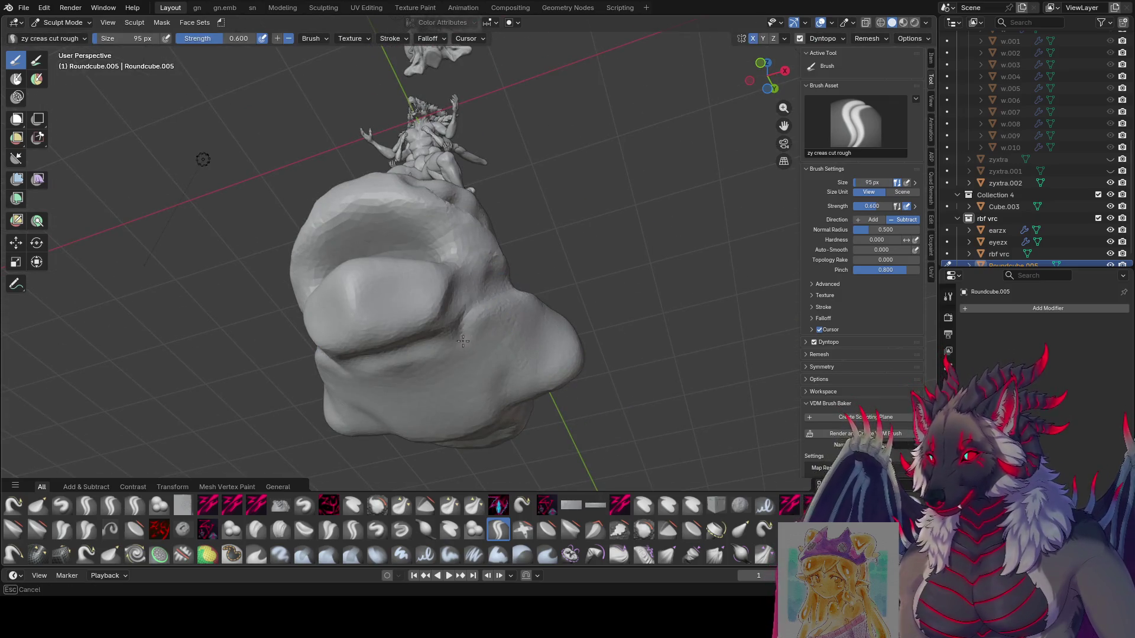
mouse_move(440, 380)
middle_down()
mouse_move(436, 367)
mouse_move(422, 387)
mouse_move(454, 384)
mouse_move(448, 354)
mouse_move(450, 374)
mouse_move(429, 396)
mouse_move(485, 346)
mouse_move(380, 355)
mouse_move(524, 384)
mouse_move(547, 300)
middle_up()
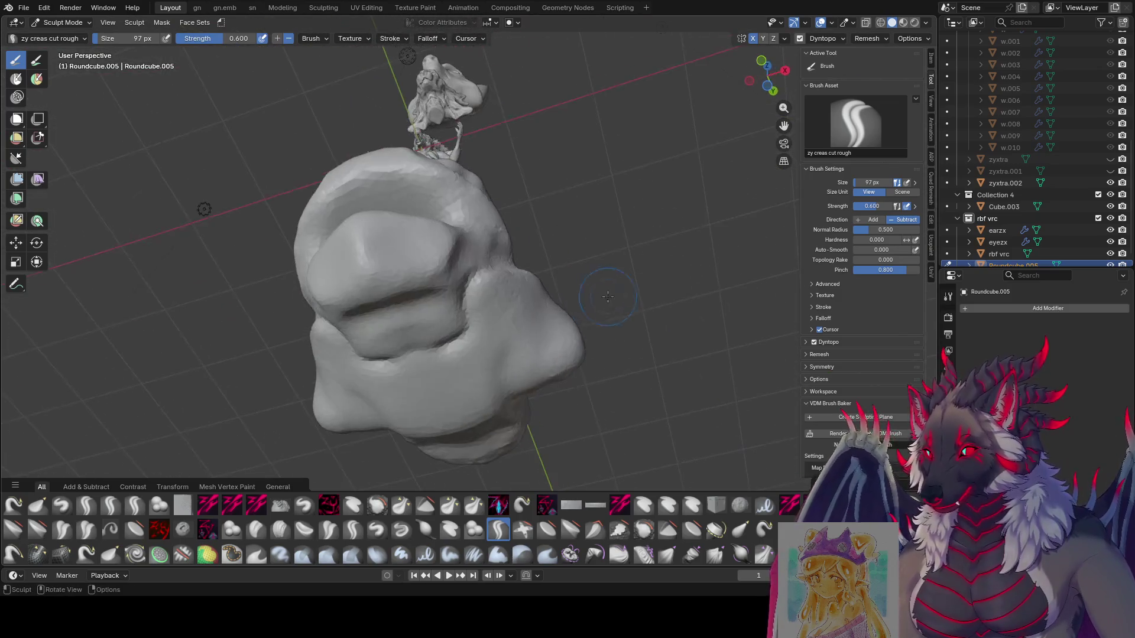
Set the brush to 124 px and carve three creases across the head's front.
key(f)
click(547, 300)
mouse_move(547, 300)
mouse_down()
mouse_move(485, 312)
mouse_move(423, 379)
mouse_up()
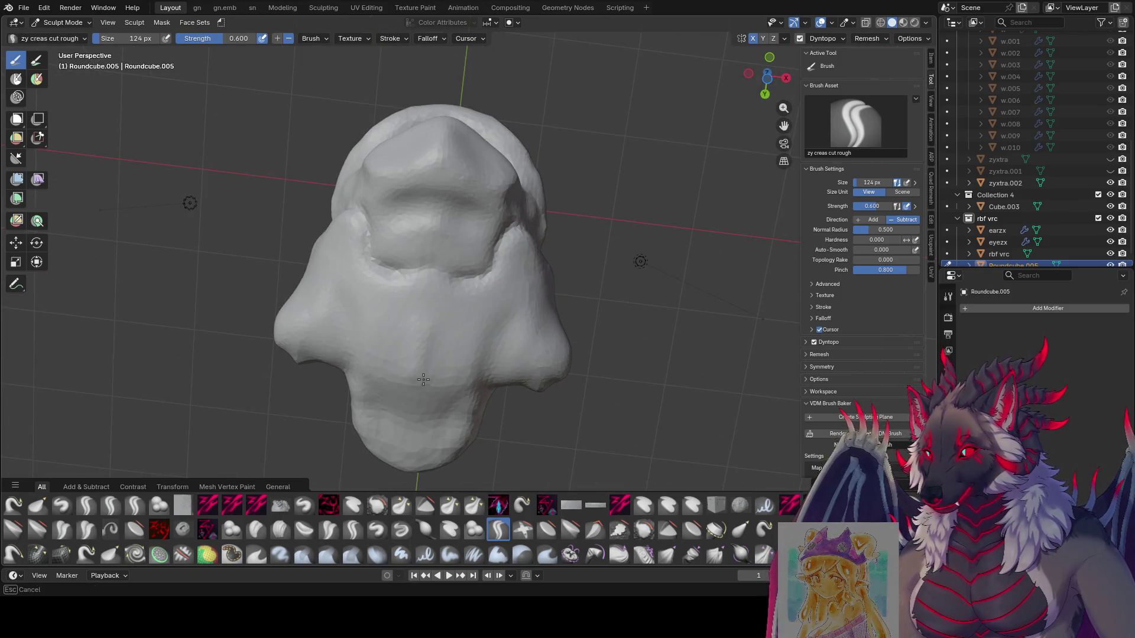
drag(513, 299, 431, 330)
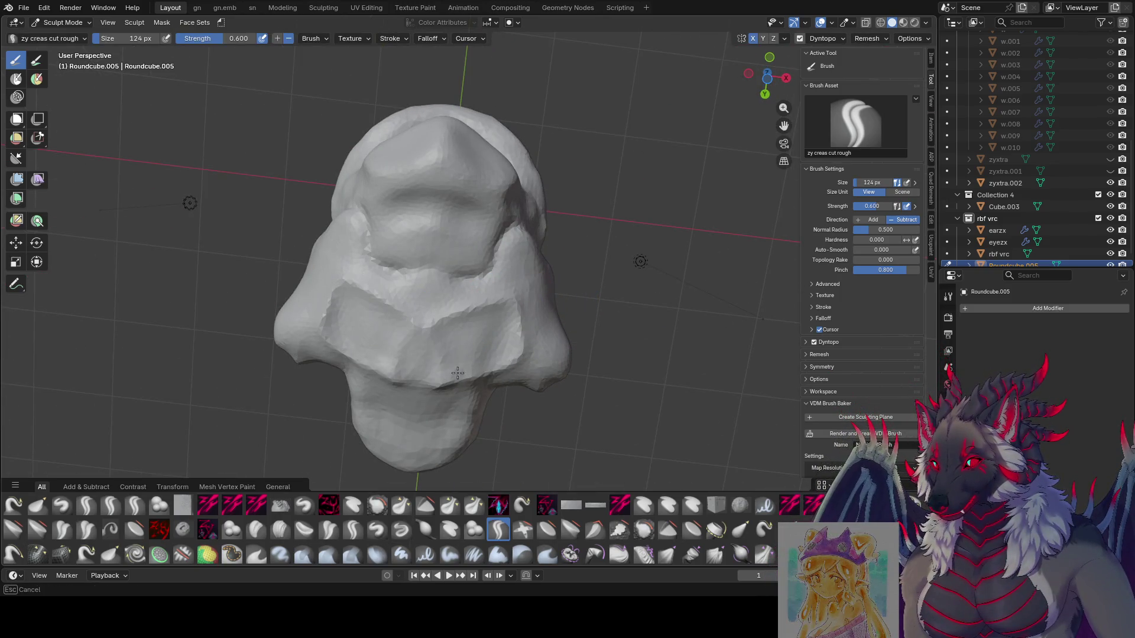
mouse_move(457, 373)
mouse_down()
mouse_move(344, 283)
mouse_move(431, 328)
mouse_up()
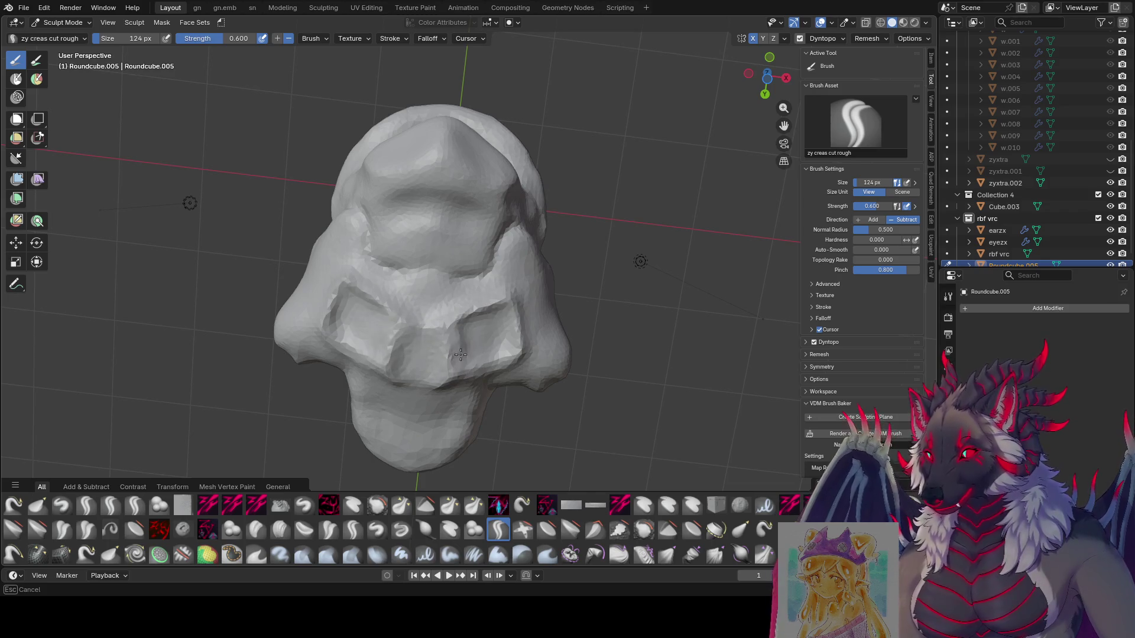
Set the brush to 110 px, switch to Grab, and save the file as even moar.blend.
mouse_move(487, 318)
middle_down()
mouse_move(528, 421)
mouse_move(495, 375)
mouse_move(428, 363)
mouse_move(417, 380)
mouse_move(436, 402)
mouse_move(481, 317)
mouse_move(536, 348)
mouse_move(393, 342)
mouse_move(498, 299)
mouse_move(446, 319)
middle_up()
key(bracketleft)
key(bracketleft)
key(bracketright)
key(g)
key(ctrl+s)
click(135, 505)
Set the zy lid brush to 61 px and carve a groove above the eye.
key(f)
click(446, 319)
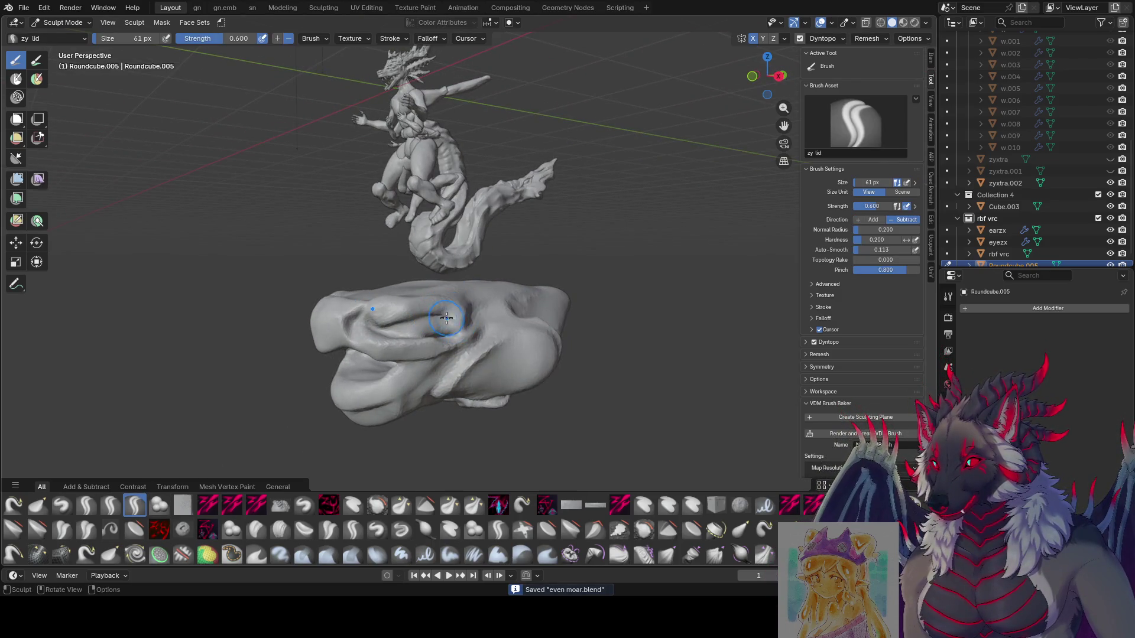
drag(450, 315, 472, 321)
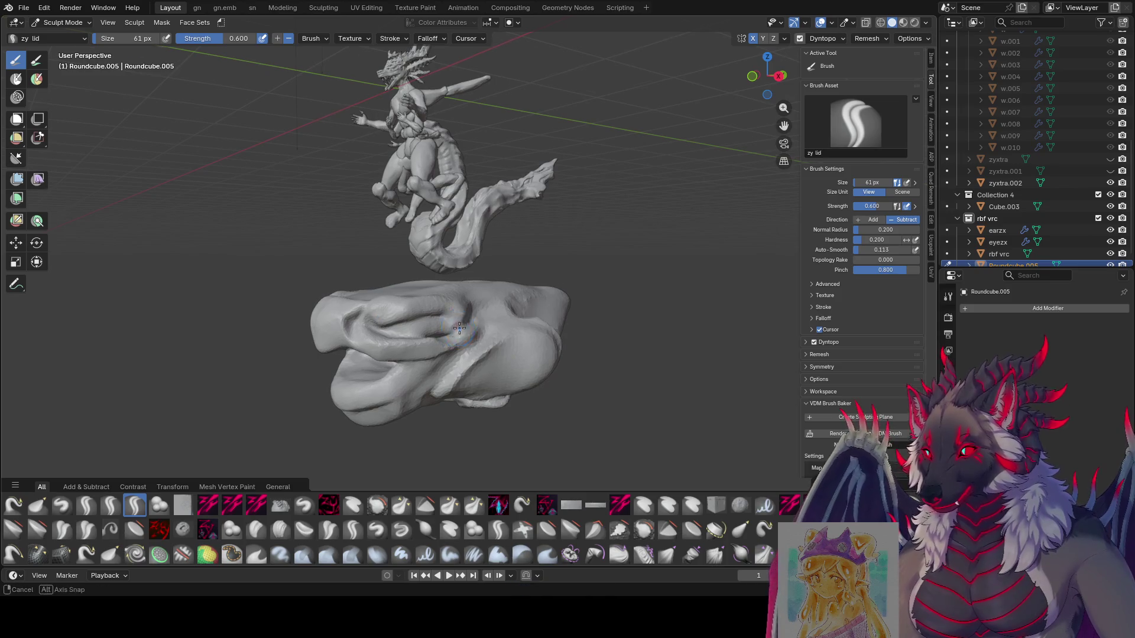
middle_drag(460, 328, 447, 335)
key(f)
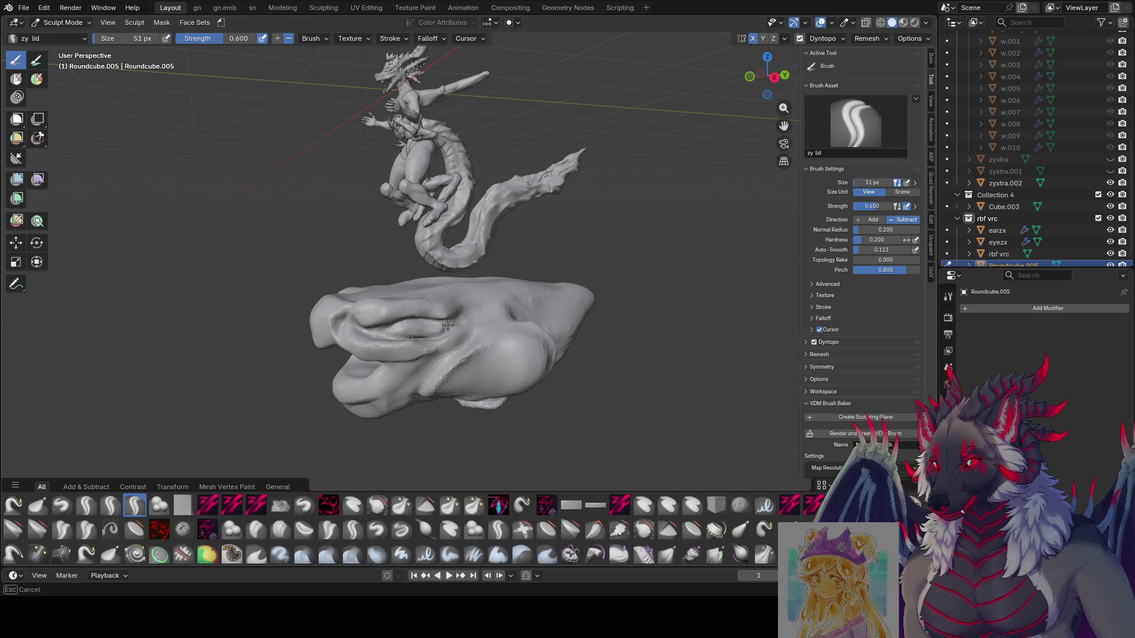
mouse_move(448, 325)
middle_down()
mouse_move(469, 327)
mouse_move(450, 322)
mouse_move(439, 301)
middle_up()
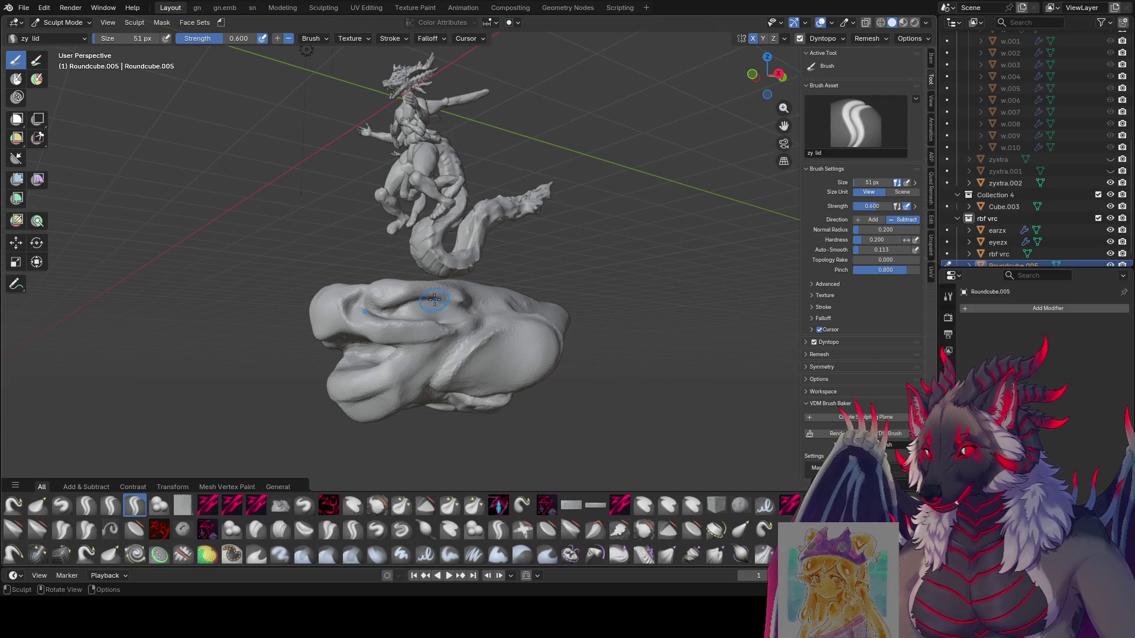
mouse_move(460, 312)
middle_down()
mouse_move(468, 324)
mouse_move(423, 326)
mouse_move(464, 305)
mouse_move(455, 317)
mouse_move(480, 321)
mouse_move(419, 311)
mouse_move(461, 300)
middle_up()
Refine the eyelid folds at 56, 55 and 40 px brush sizes, then switch to Grab.
key(f)
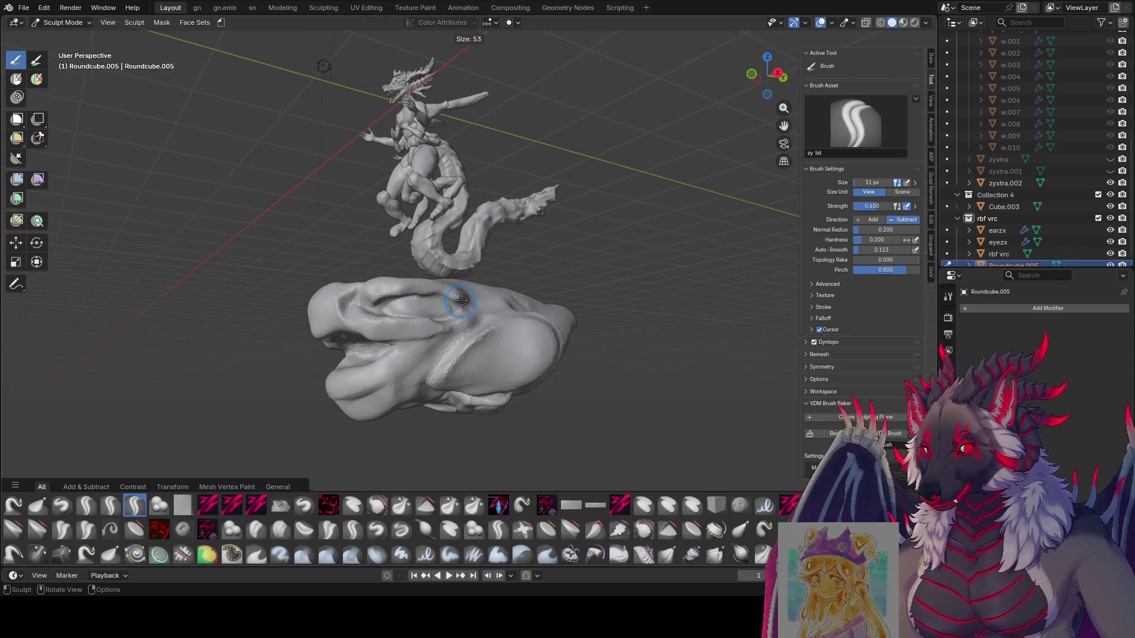
click(467, 299)
key(f)
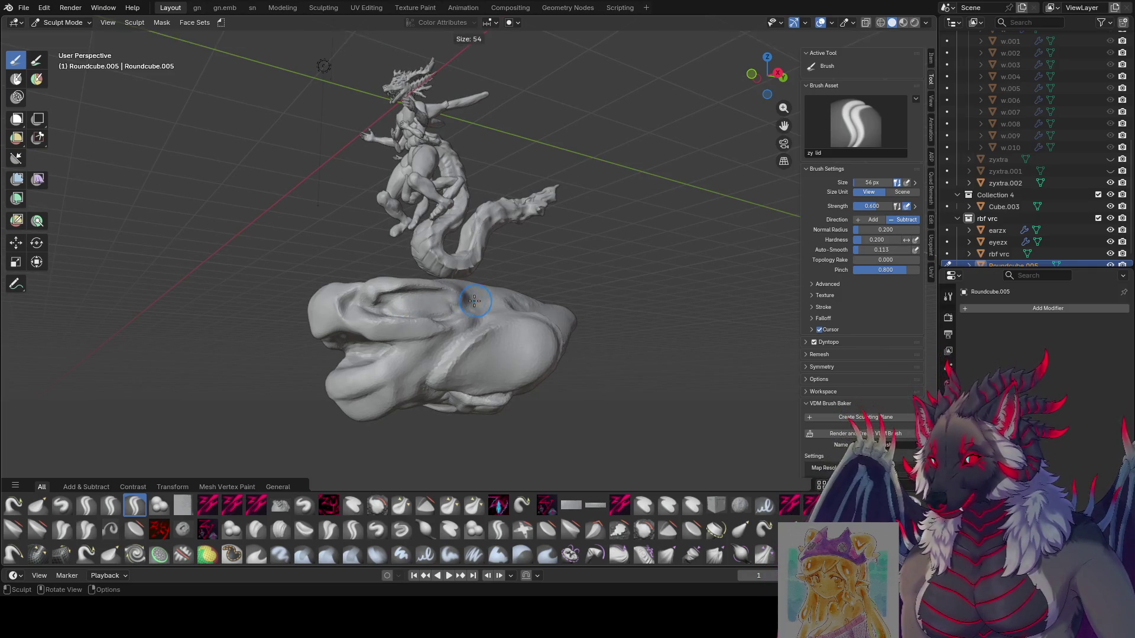
click(456, 294)
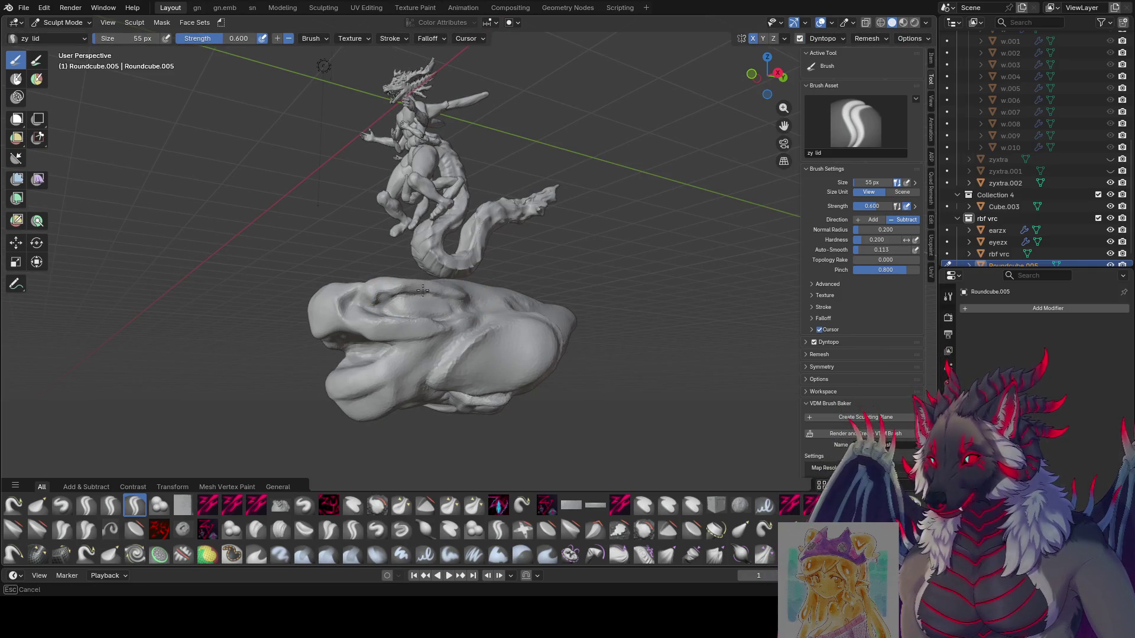
mouse_move(423, 287)
middle_down()
mouse_move(447, 298)
mouse_move(405, 319)
mouse_move(477, 304)
middle_up()
key(f)
click(406, 325)
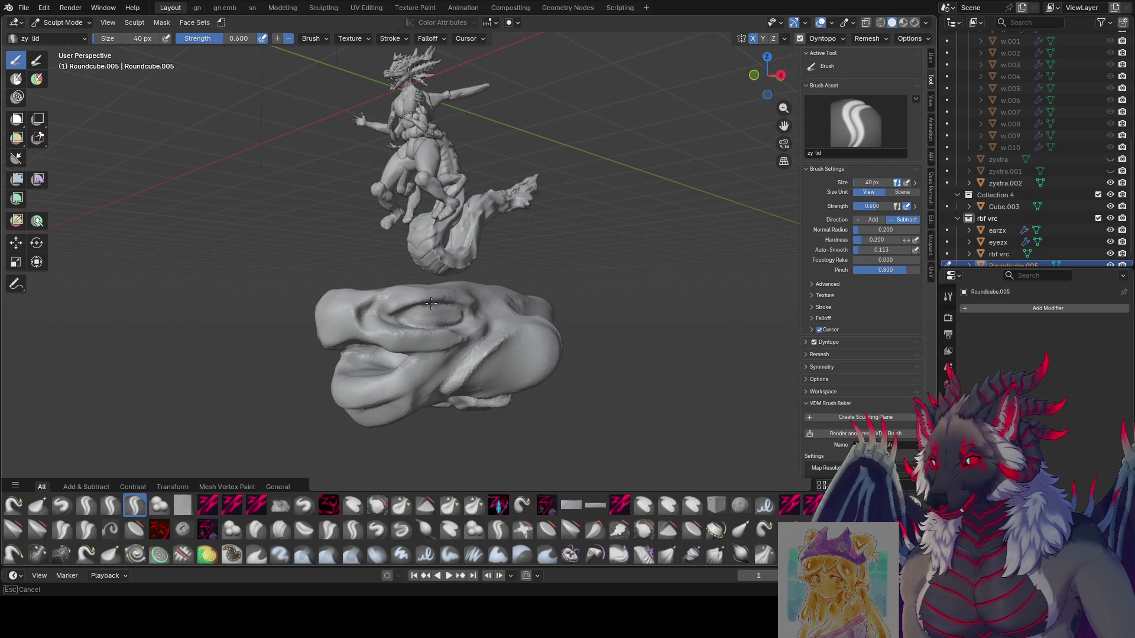
mouse_move(401, 315)
middle_down()
mouse_move(471, 307)
mouse_move(460, 308)
middle_up()
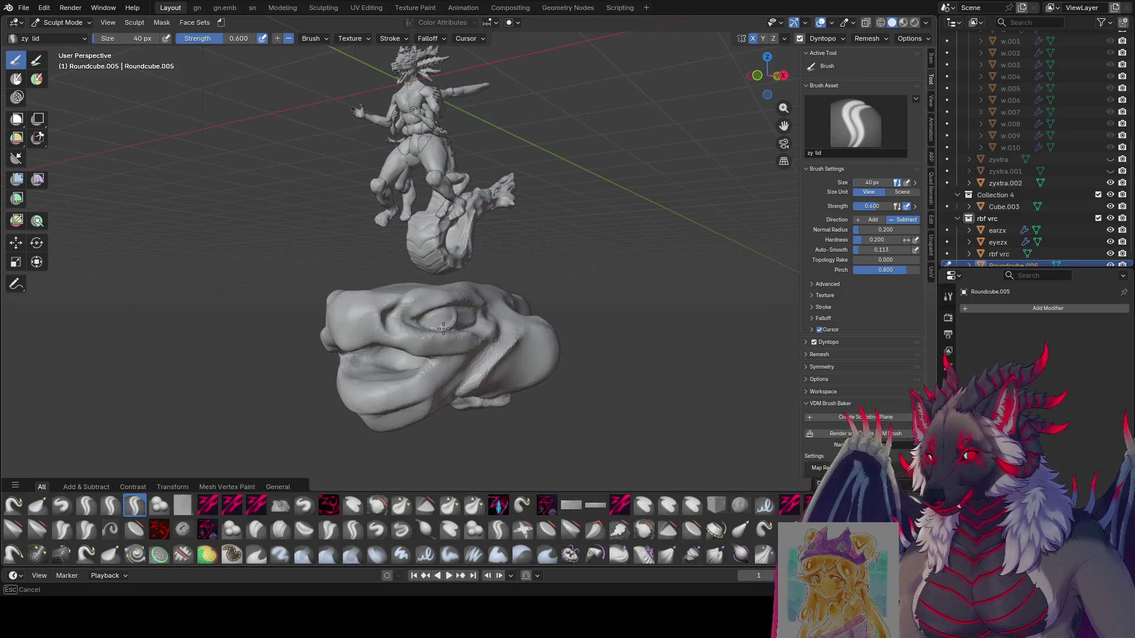
middle_drag(451, 308, 495, 308)
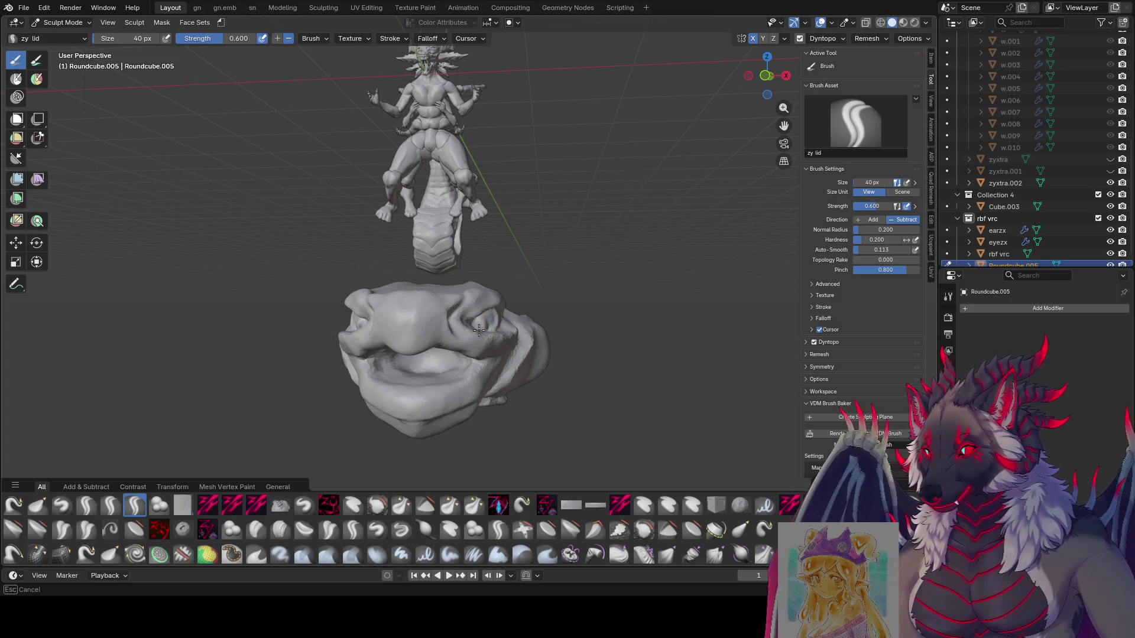
mouse_move(496, 319)
middle_down()
mouse_move(391, 332)
mouse_move(527, 329)
mouse_move(519, 299)
mouse_move(464, 304)
mouse_move(562, 289)
mouse_move(659, 299)
mouse_move(449, 281)
mouse_move(446, 357)
middle_up()
key(g)
Shrink the Grab brush to 95 px, inspect the head from several sides, and resave even moar.blend.
key(bracketleft)
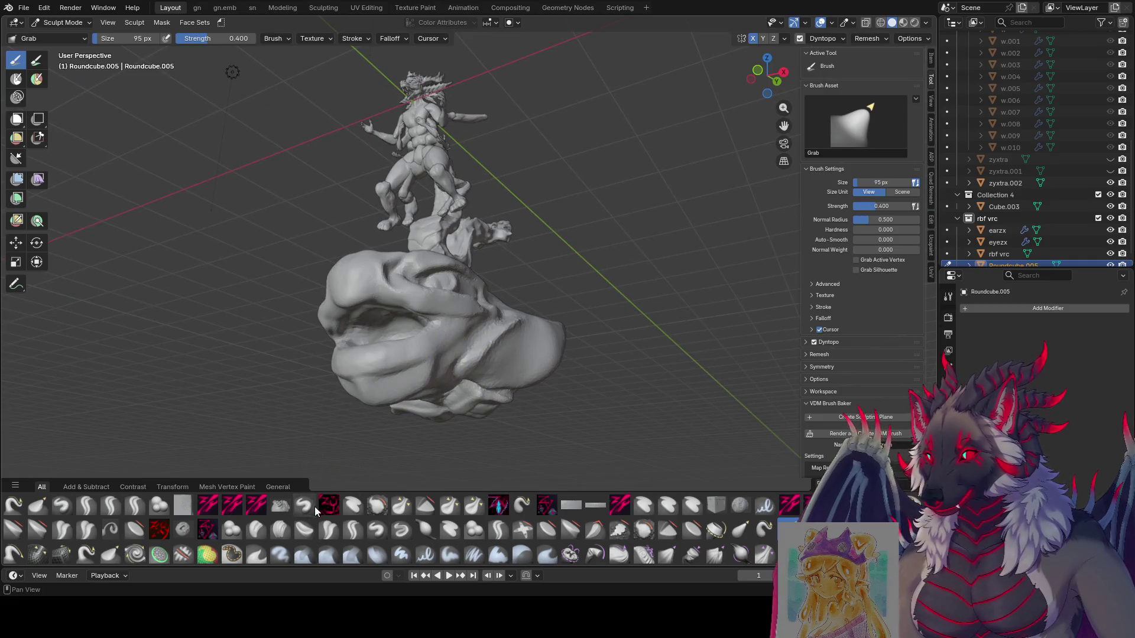
key(ctrl+s)
middle_drag(306, 453, 369, 446)
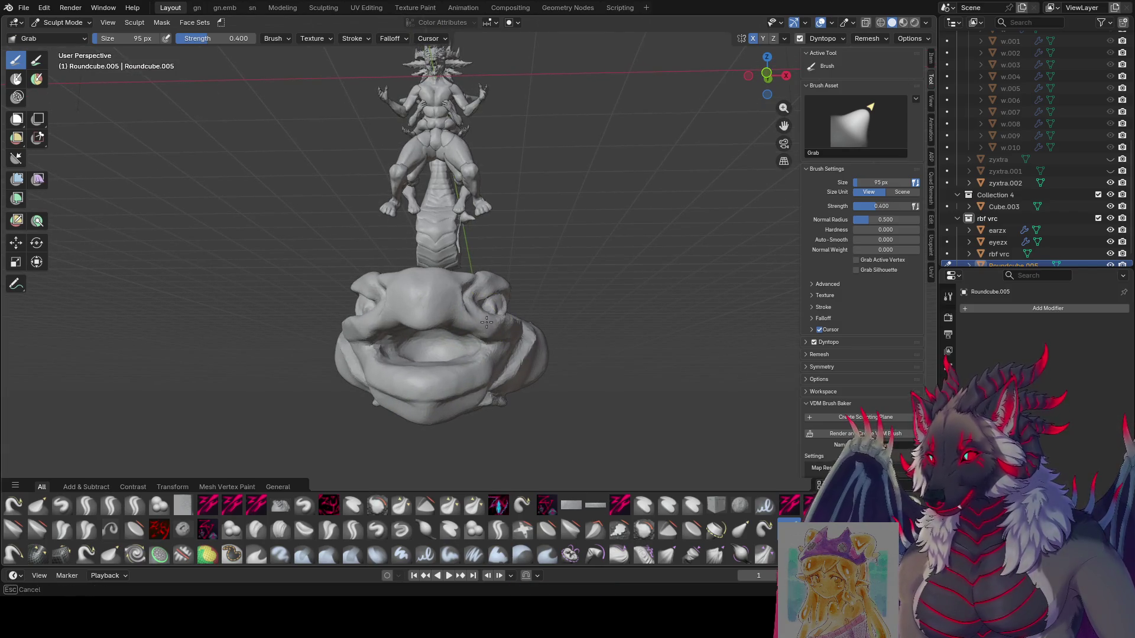
middle_drag(454, 319, 412, 336)
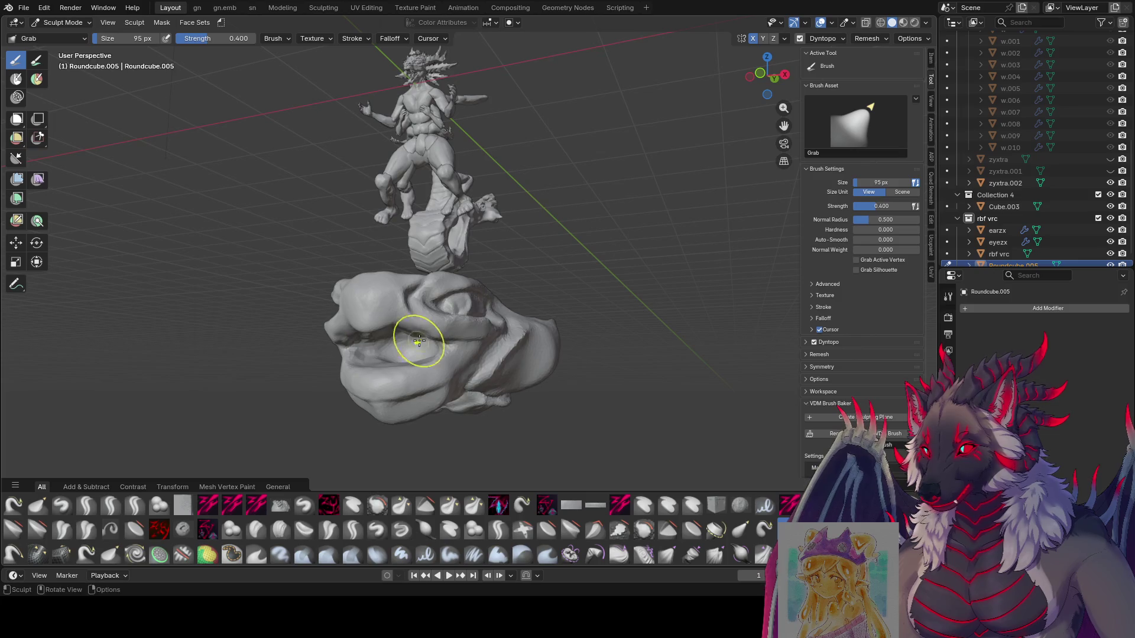
mouse_move(482, 351)
middle_down()
mouse_move(592, 354)
mouse_move(420, 375)
middle_up()
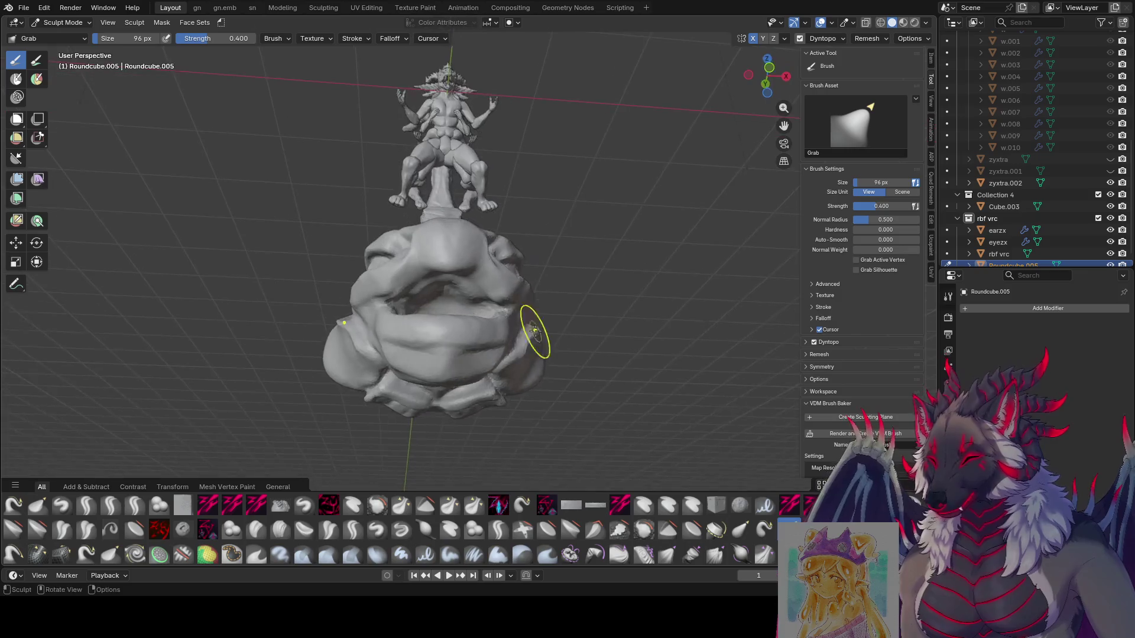
mouse_move(535, 331)
middle_down()
mouse_move(375, 362)
mouse_move(308, 353)
mouse_move(311, 336)
mouse_move(591, 331)
mouse_move(534, 325)
mouse_move(514, 345)
mouse_move(355, 329)
mouse_move(354, 274)
mouse_move(338, 303)
mouse_move(473, 260)
mouse_move(613, 236)
mouse_move(405, 291)
mouse_move(501, 299)
mouse_move(467, 316)
mouse_move(423, 306)
mouse_move(696, 280)
mouse_move(500, 336)
middle_up()
scroll(695, 280, up, 4)
key(ctrl+s)
middle_drag(613, 241, 573, 225)
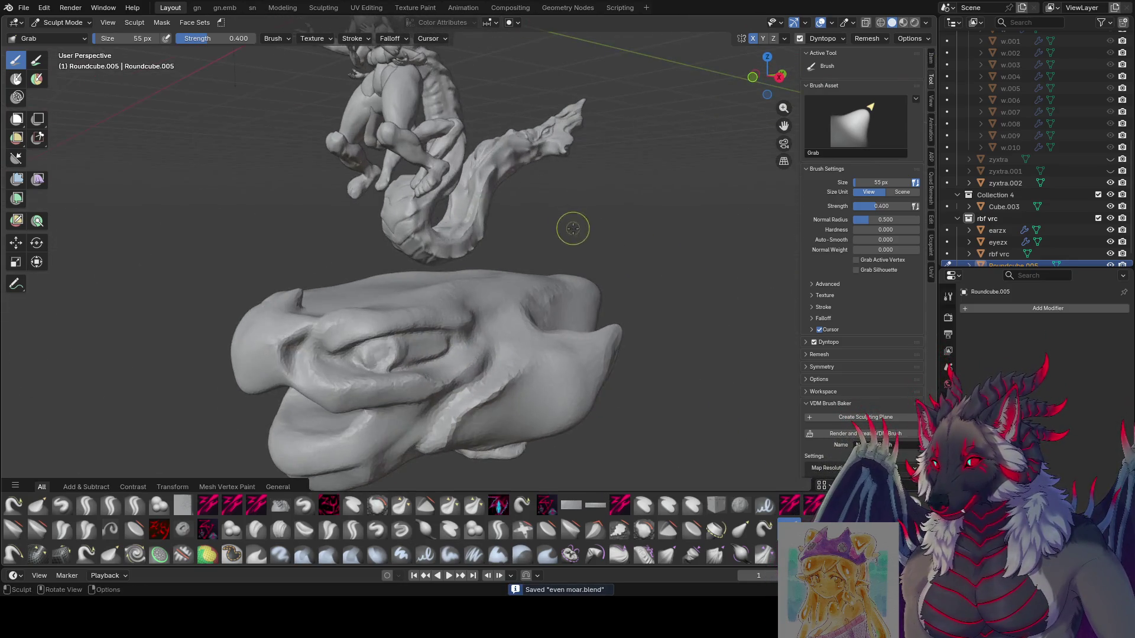
Select the zy cleave brush and try sizes of 79, 64 and 94 px.
click(255, 505)
mouse_move(425, 307)
middle_down()
mouse_move(469, 291)
mouse_move(393, 329)
middle_up()
click(389, 317)
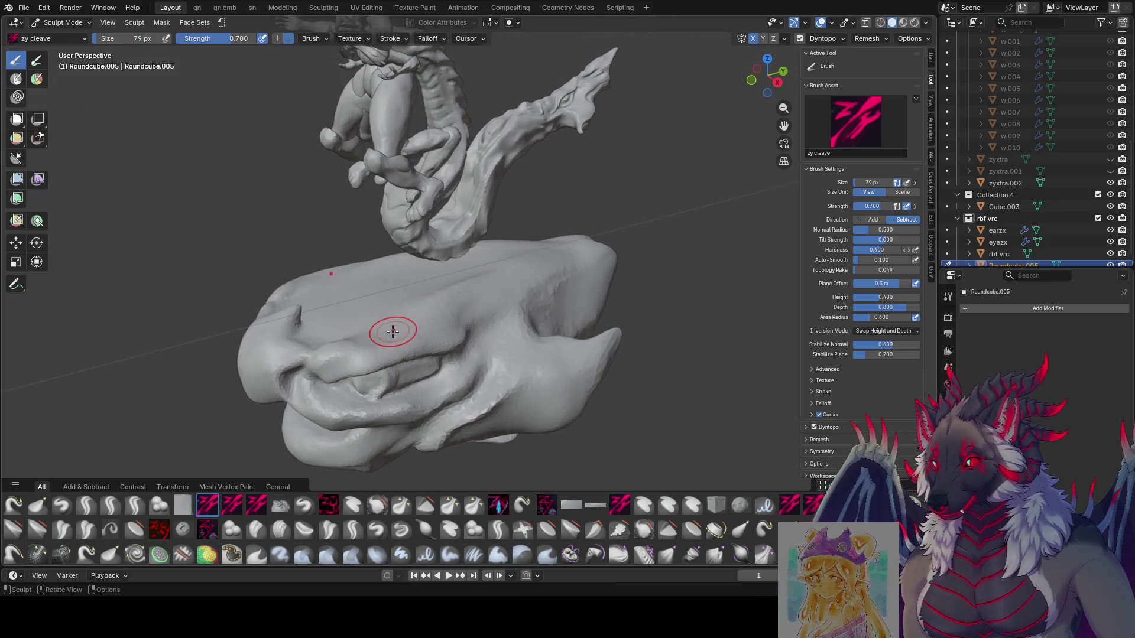
middle_drag(558, 254, 619, 271)
key(f)
click(464, 316)
key(f)
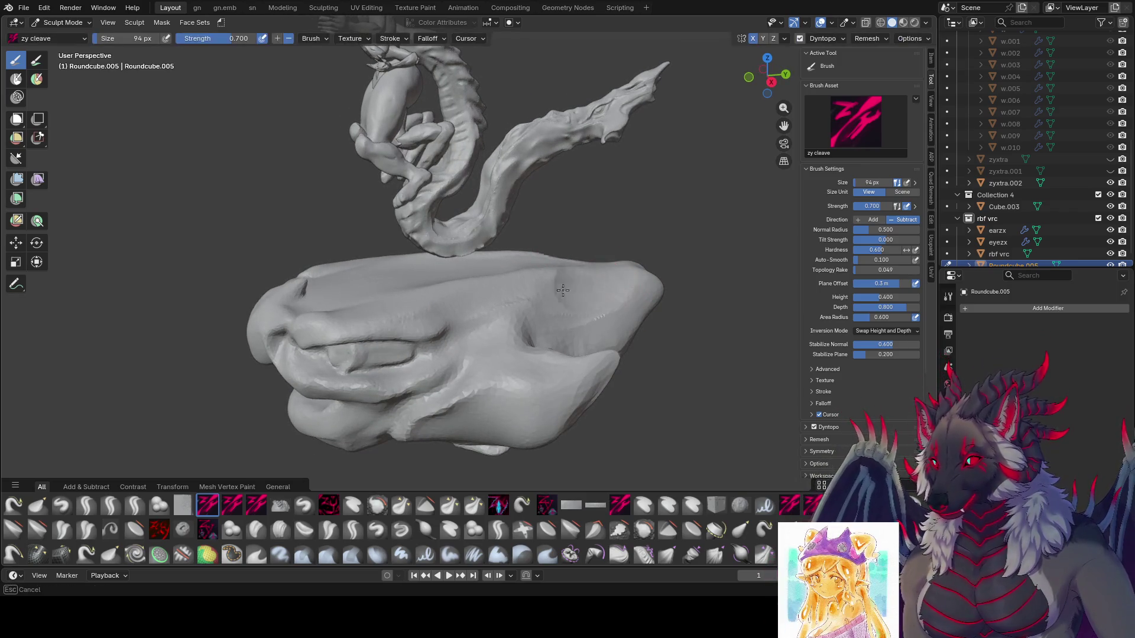
click(532, 293)
Set the brush back to 79 px and cut a sharp edge along the head's top rim.
mouse_move(532, 293)
middle_down()
mouse_move(532, 267)
mouse_move(479, 290)
middle_up()
key(f)
click(430, 314)
mouse_move(426, 314)
middle_down()
mouse_move(440, 331)
mouse_move(419, 313)
middle_up()
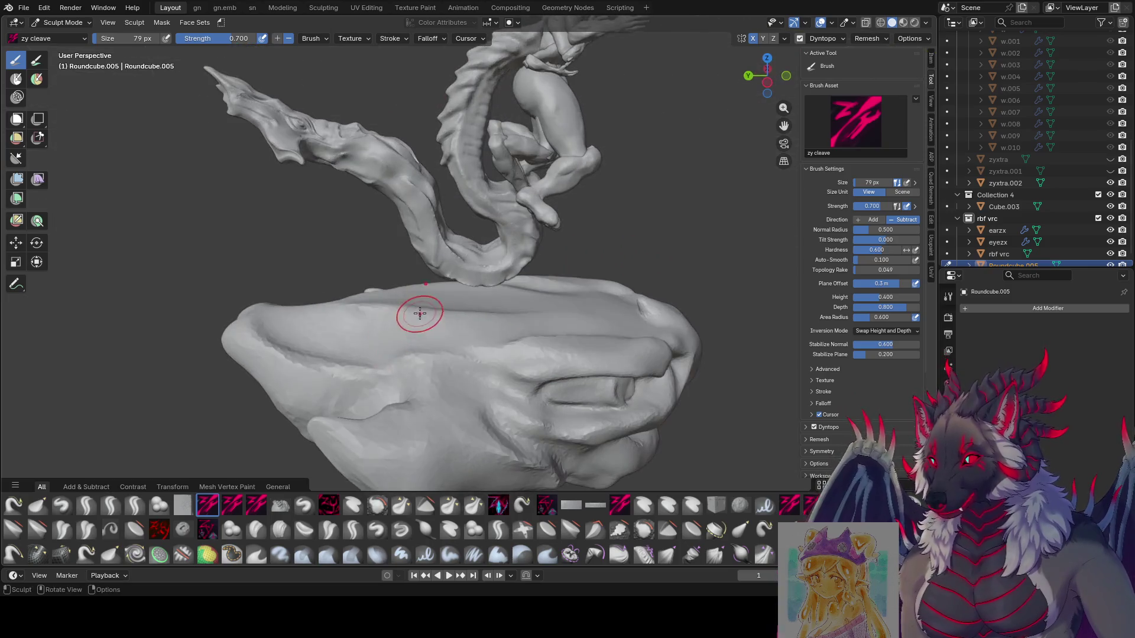
mouse_move(438, 306)
mouse_down()
mouse_move(278, 331)
mouse_move(304, 331)
mouse_move(237, 355)
mouse_up()
mouse_move(236, 355)
middle_down()
mouse_move(491, 347)
mouse_move(520, 266)
mouse_move(615, 283)
mouse_move(630, 317)
mouse_move(788, 259)
middle_up()
scroll(579, 142, down, 8)
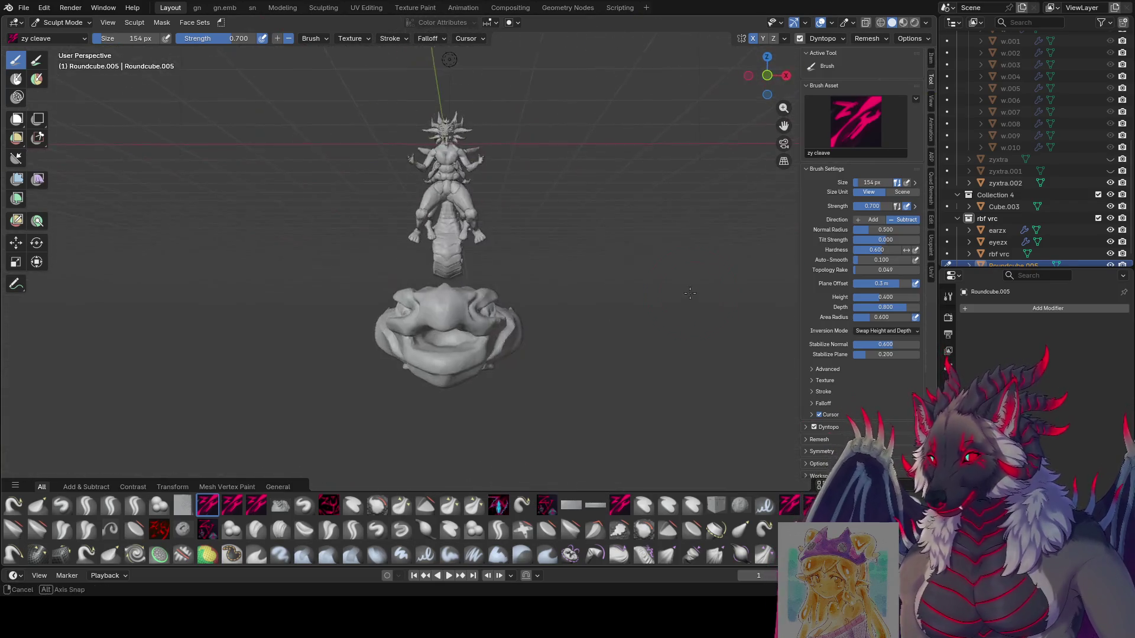
Preview the scene in rendered shading and orbit to face the dragon figure.
middle_drag(579, 142, 592, 420)
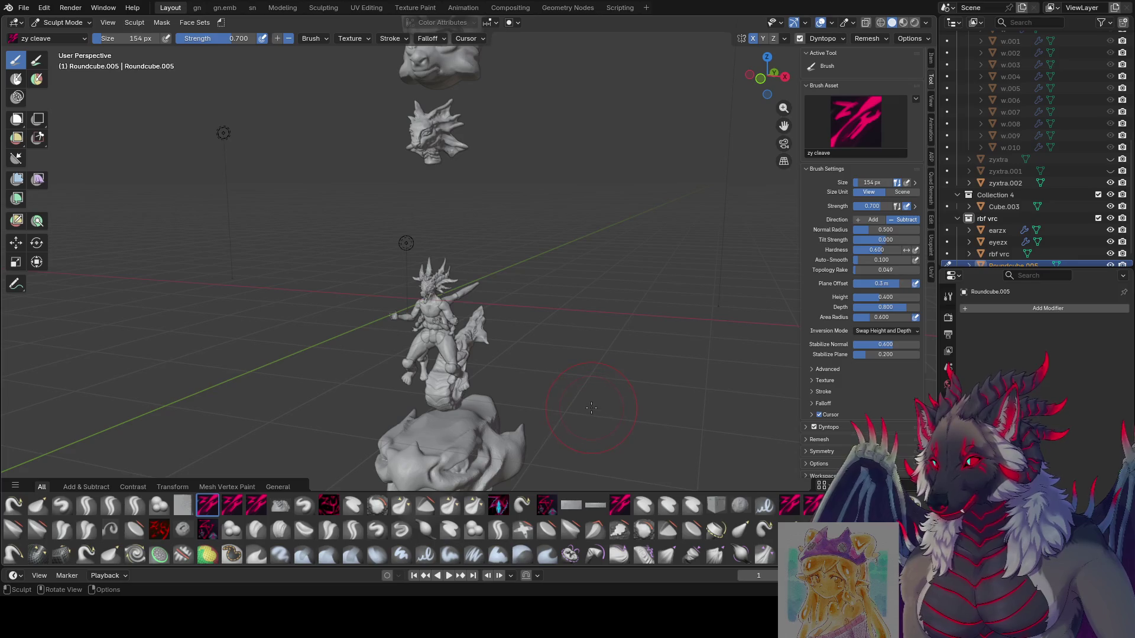
scroll(592, 402, up, 5)
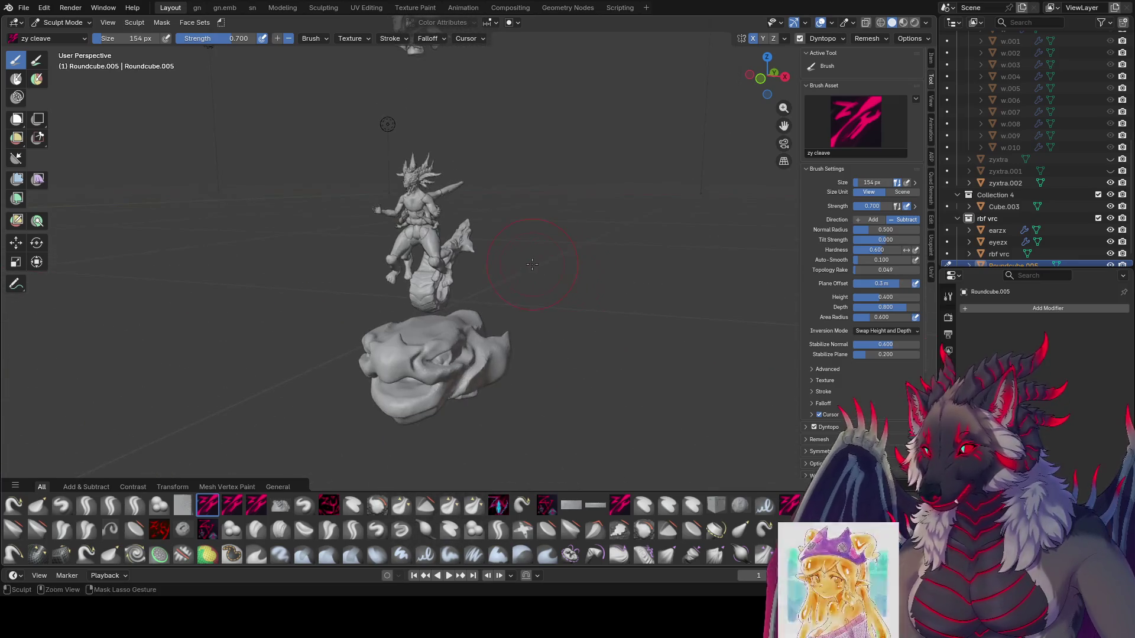
mouse_move(592, 402)
middle_down()
mouse_move(491, 160)
mouse_move(502, 177)
middle_up()
scroll(502, 177, up, 4)
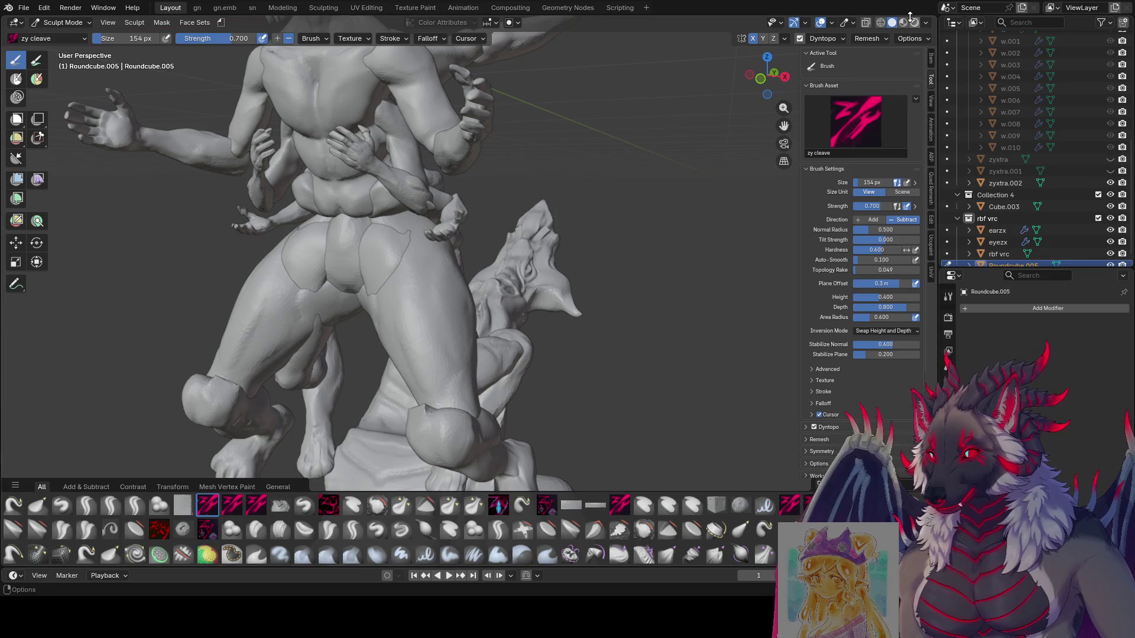
click(917, 23)
mouse_move(591, 248)
middle_down()
mouse_move(616, 302)
mouse_move(655, 339)
middle_up()
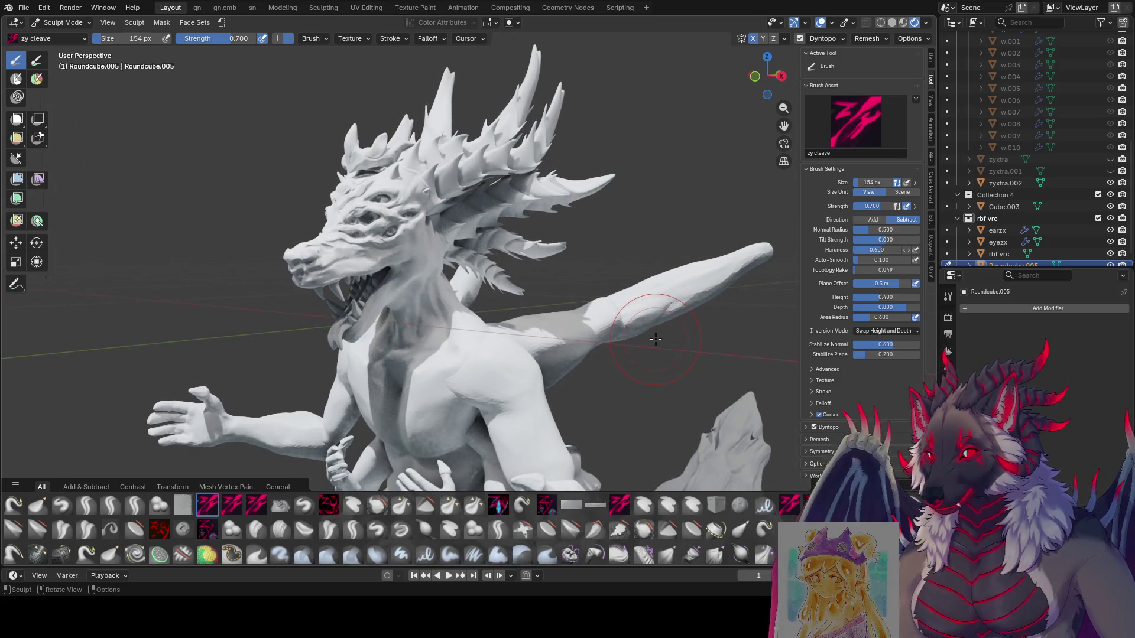
mouse_move(729, 120)
middle_down()
mouse_move(712, 202)
mouse_move(484, 217)
mouse_move(484, 234)
mouse_move(591, 231)
middle_up()
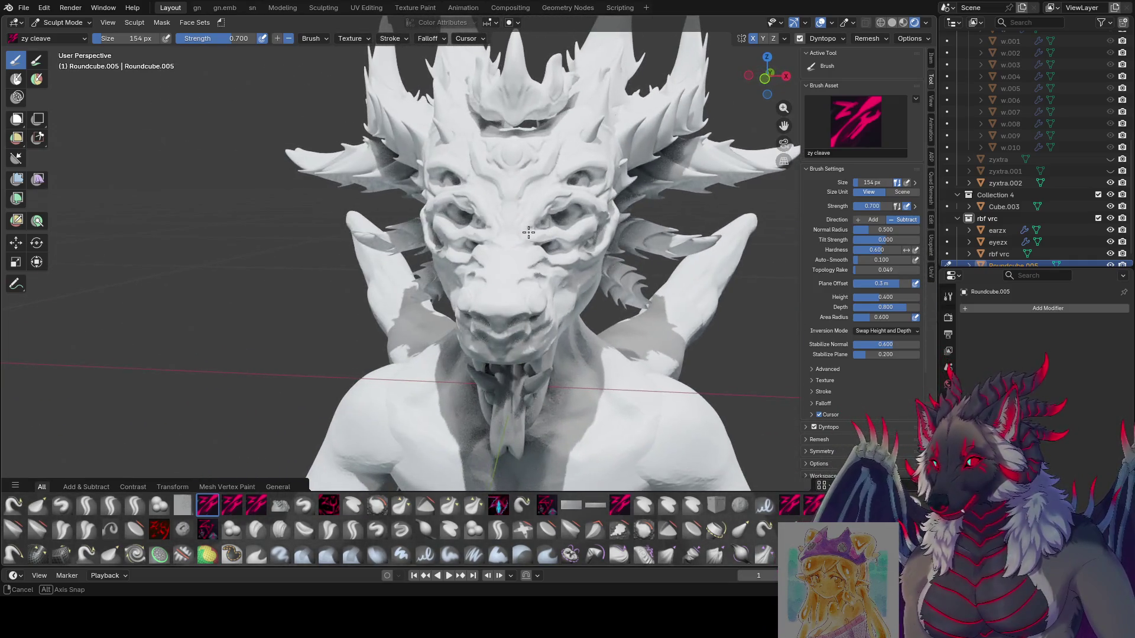
Switch to solid shading, save the file, and zoom in on the large head's muzzle.
click(892, 21)
mouse_move(766, 76)
mouse_down()
mouse_move(673, 112)
mouse_move(591, 124)
mouse_up()
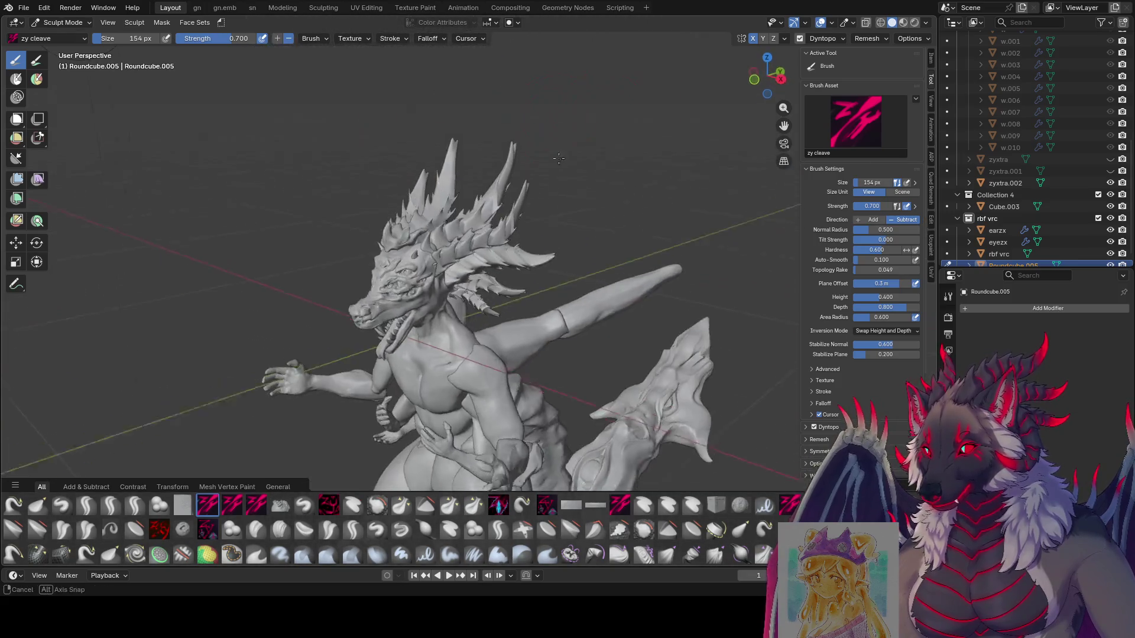
mouse_move(532, 71)
ctrl+middle_down()
mouse_move(575, 34)
mouse_move(604, 134)
mouse_move(615, 141)
mouse_move(663, 128)
ctrl+middle_up()
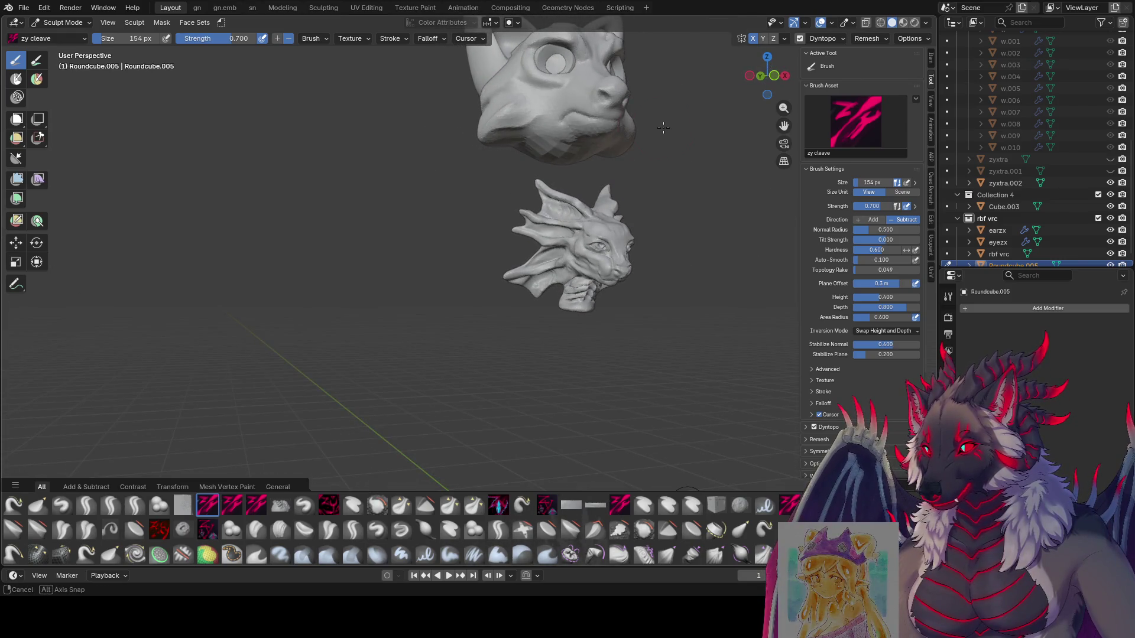
middle_drag(519, 127, 339, 228)
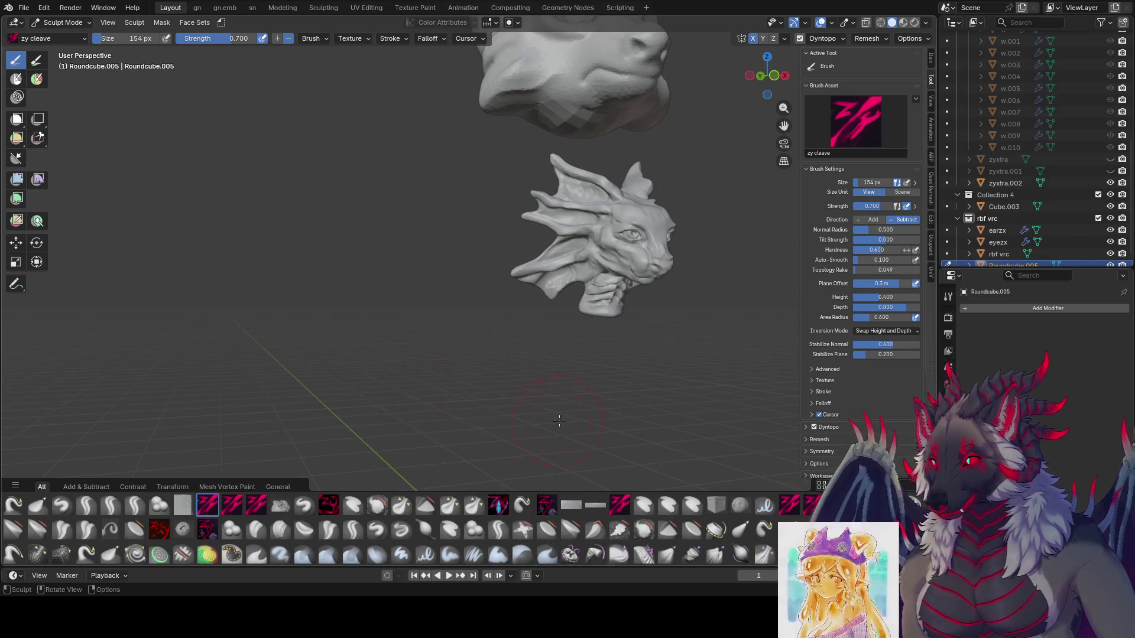
mouse_move(532, 387)
middle_down()
mouse_move(633, 357)
mouse_move(457, 357)
middle_up()
key(ctrl+s)
scroll(525, 461, up, 7)
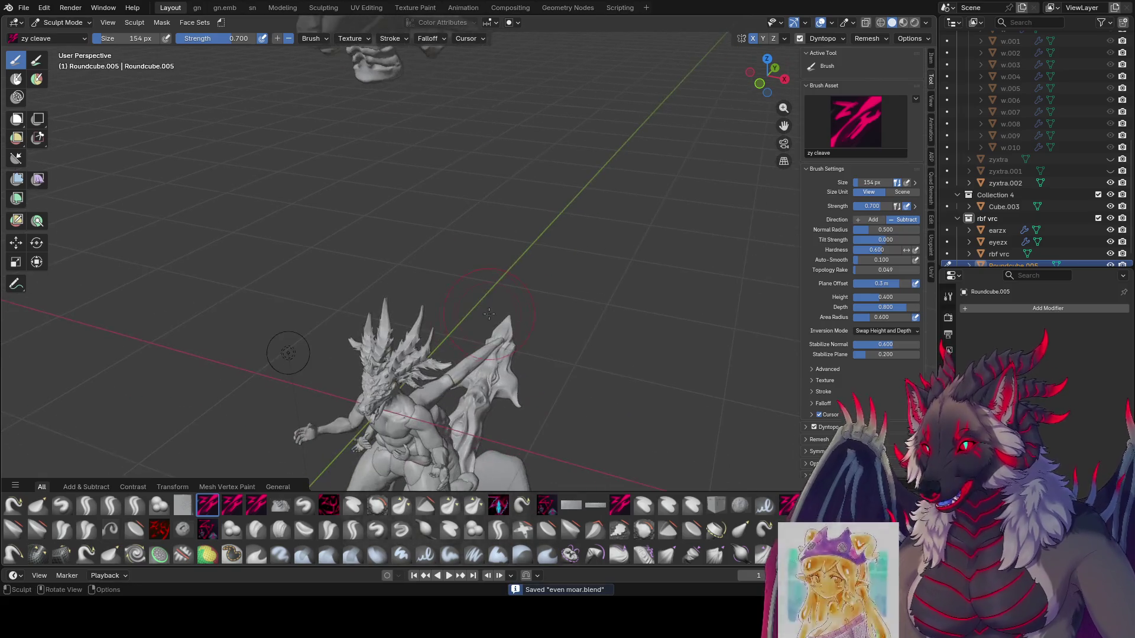
mouse_move(443, 324)
middle_down()
mouse_move(450, 296)
mouse_move(545, 278)
mouse_move(470, 298)
middle_up()
scroll(449, 295, up, 8)
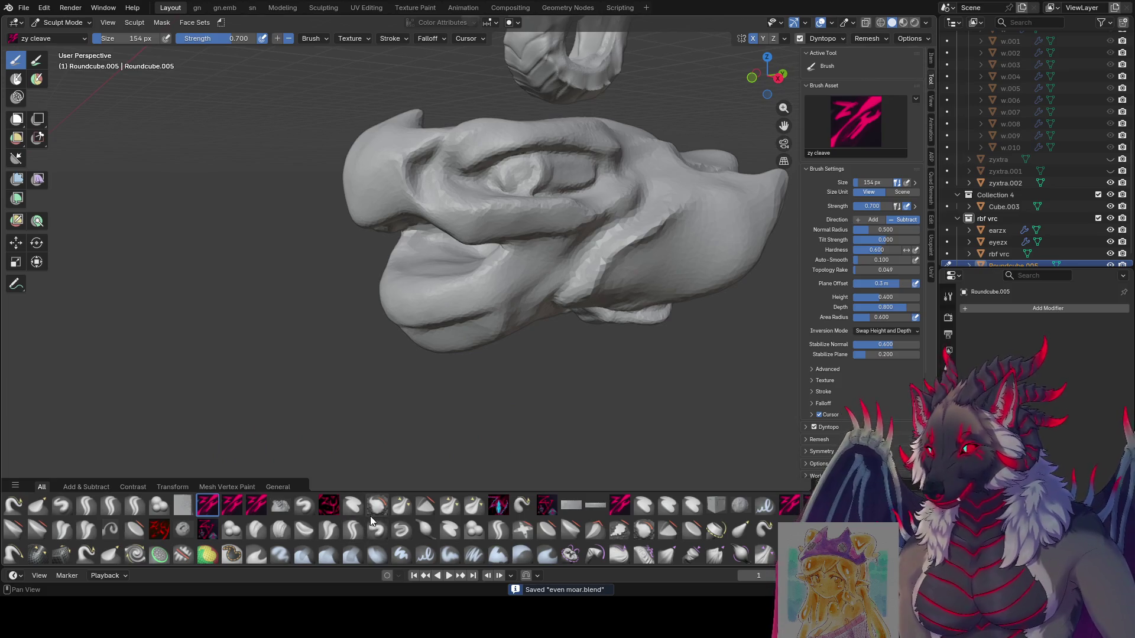
Carve a sharp crease down the side of the dragon head with the Crease Sharp brush.
click(355, 530)
middle_drag(589, 320, 639, 219)
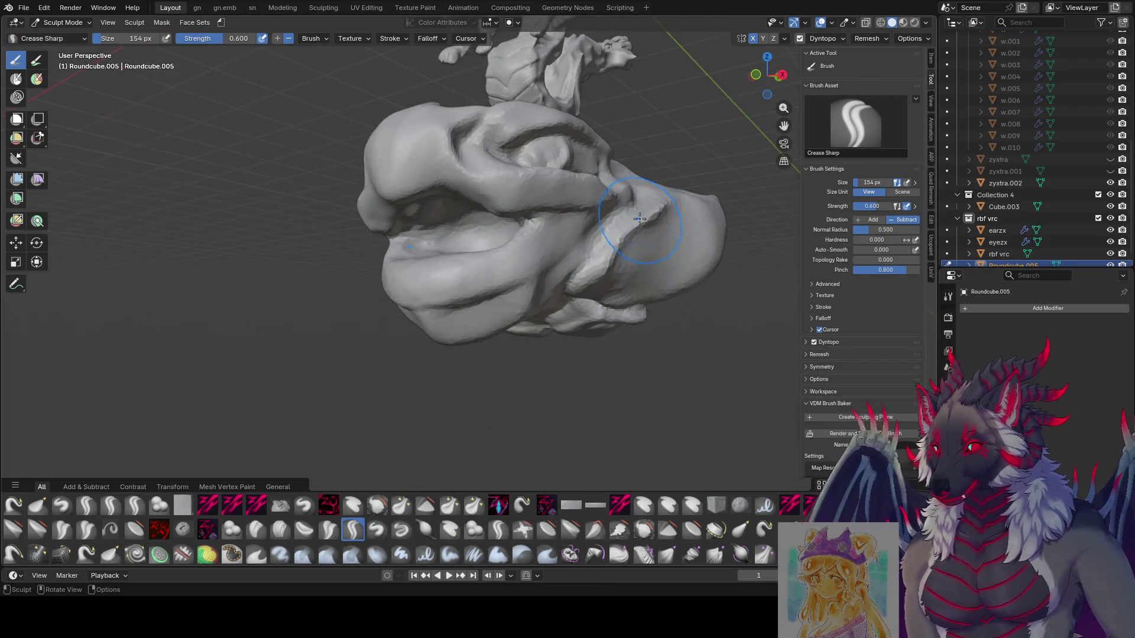
drag(632, 207, 597, 260)
middle_drag(597, 260, 600, 225)
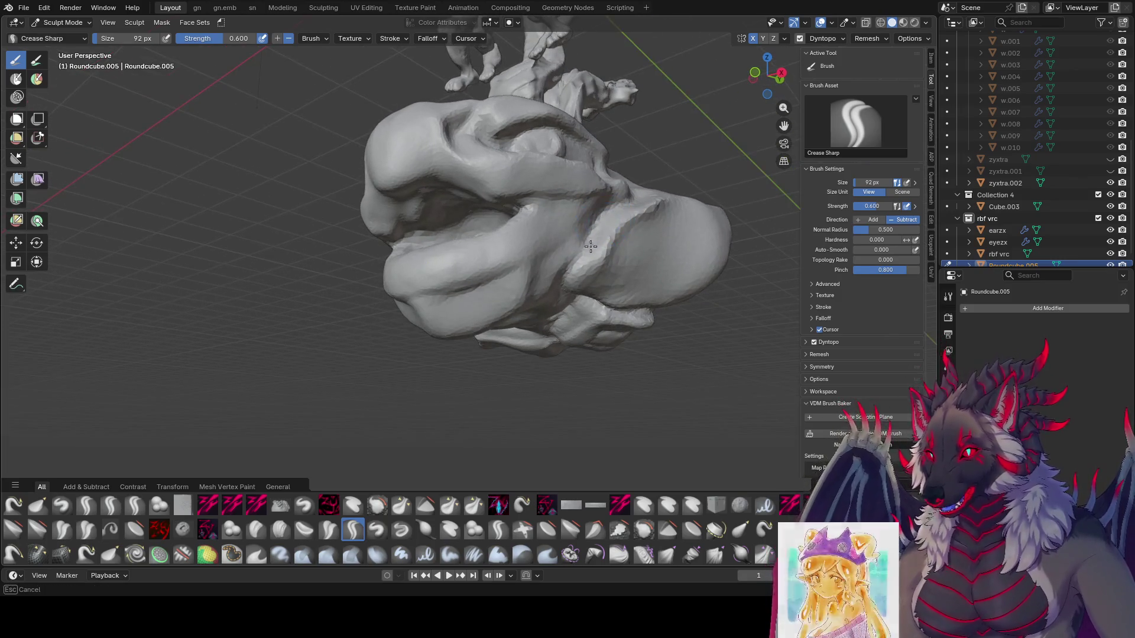
middle_drag(571, 282, 571, 239)
Shrink the brush to 70 px, crease along the jaw, then drop it to 63 px.
key(f)
click(564, 253)
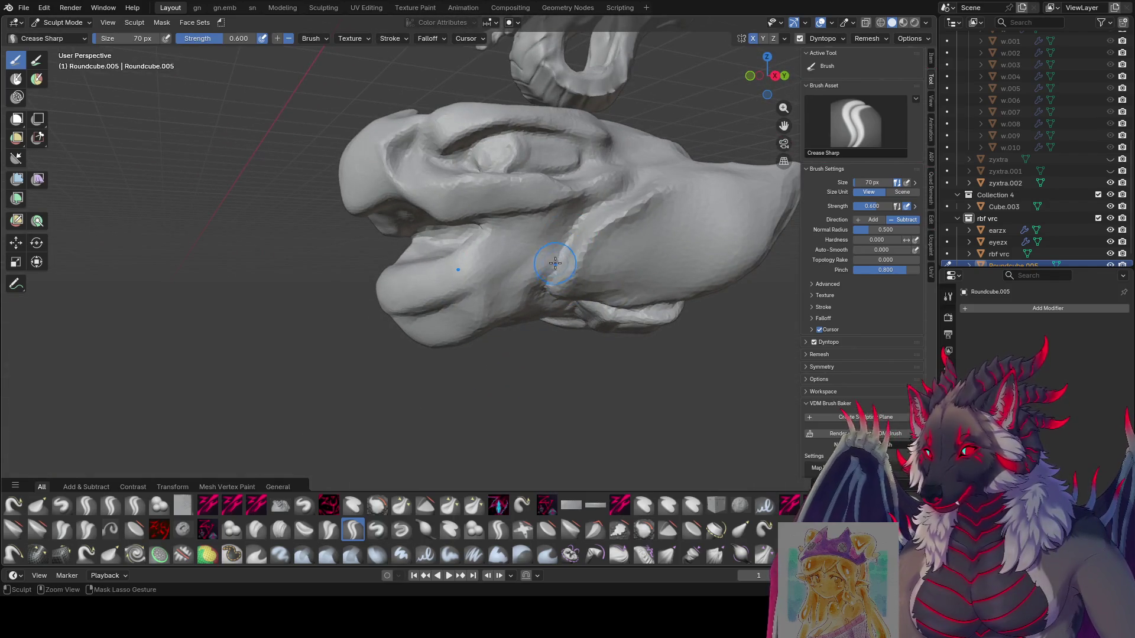
drag(555, 263, 584, 218)
drag(631, 185, 628, 189)
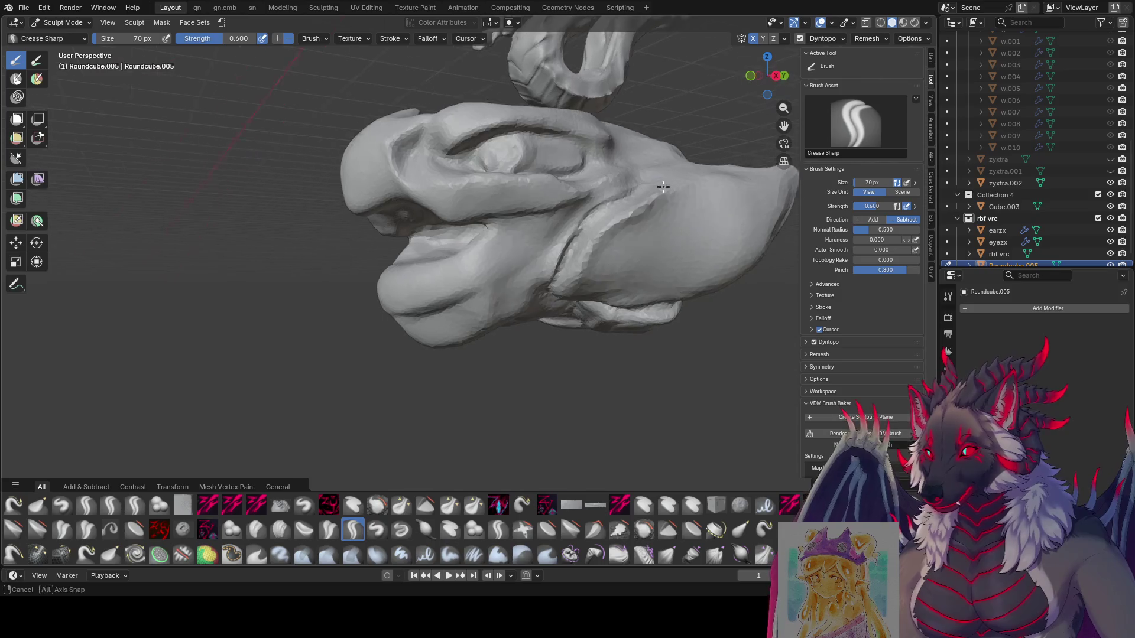
mouse_move(628, 189)
middle_down()
mouse_move(619, 222)
mouse_move(584, 259)
middle_up()
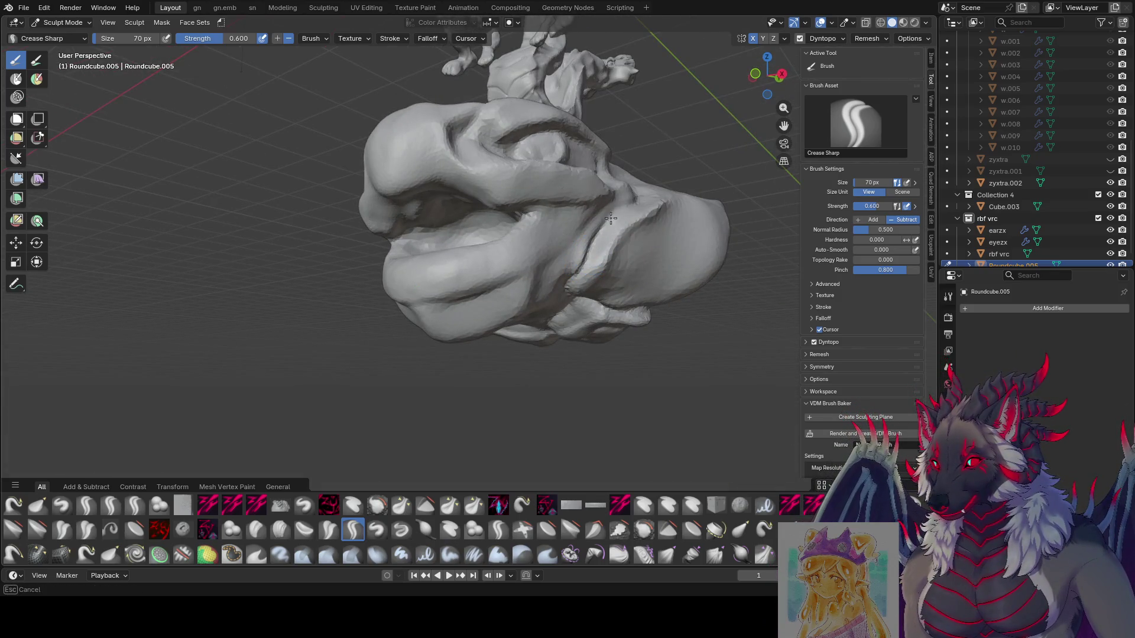
mouse_move(611, 218)
middle_down()
mouse_move(609, 184)
mouse_move(569, 177)
mouse_move(542, 192)
mouse_move(547, 202)
mouse_move(514, 216)
mouse_move(578, 189)
mouse_move(574, 180)
mouse_move(559, 201)
mouse_move(539, 261)
mouse_move(597, 278)
mouse_move(550, 237)
mouse_move(568, 228)
mouse_move(532, 238)
mouse_move(557, 241)
mouse_move(614, 160)
mouse_move(610, 140)
mouse_move(544, 127)
mouse_move(593, 145)
mouse_move(527, 162)
middle_up()
key(bracketleft)
Switch to the zy lid brush at a 66 px radius.
click(135, 506)
key(f)
click(568, 227)
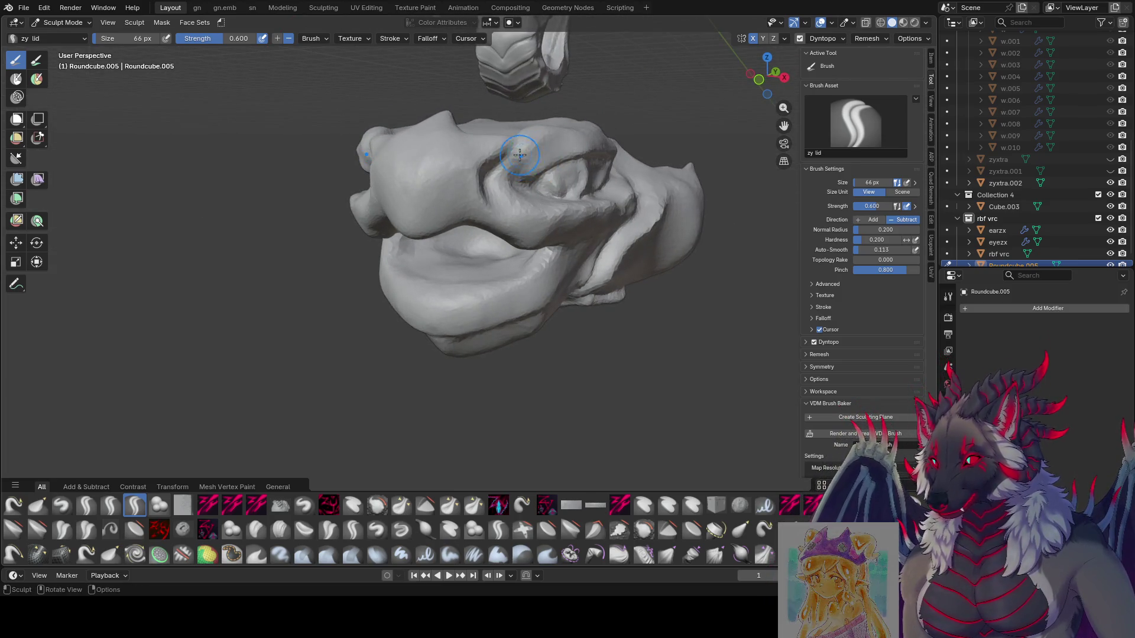
Build up the eyelid above the eye socket and check it from several angles.
drag(519, 156, 518, 171)
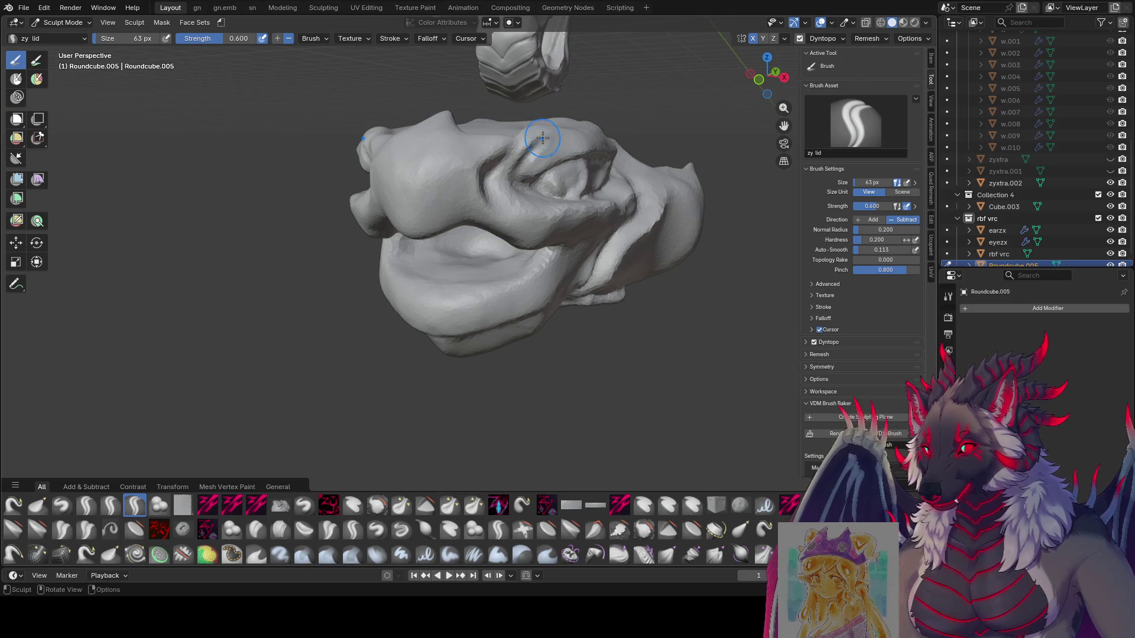
mouse_move(530, 153)
middle_down()
mouse_move(556, 147)
mouse_move(495, 182)
middle_up()
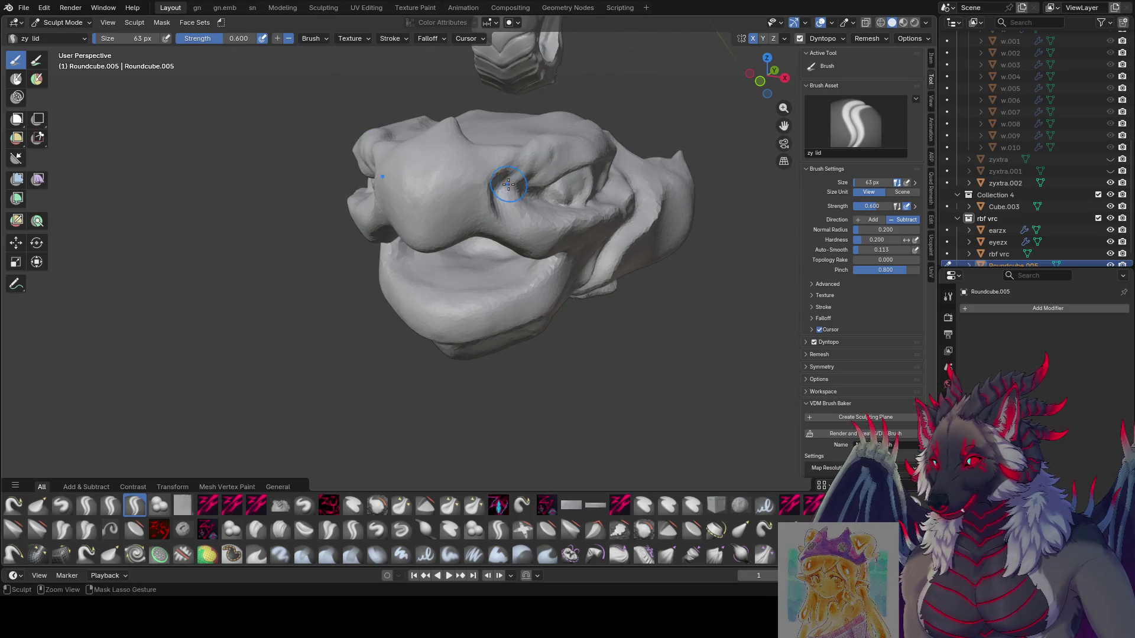
mouse_move(558, 146)
middle_down()
mouse_move(506, 157)
mouse_move(535, 137)
mouse_move(529, 155)
mouse_move(570, 150)
middle_up()
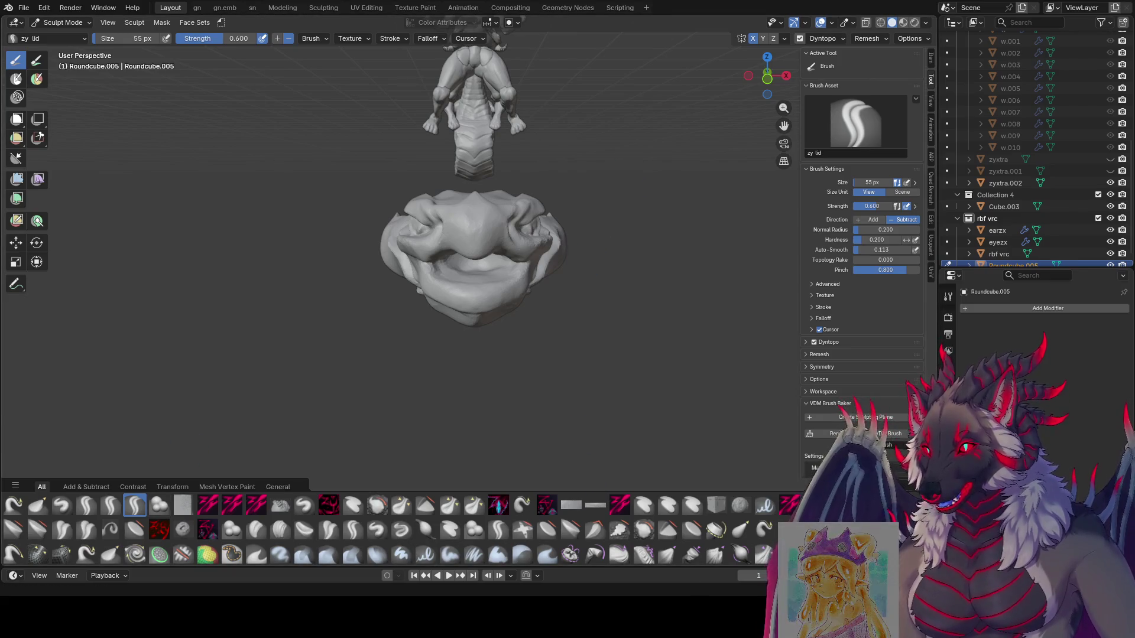
mouse_move(564, 185)
middle_down()
mouse_move(539, 234)
mouse_move(451, 214)
mouse_move(465, 212)
mouse_move(481, 241)
mouse_move(486, 215)
mouse_move(469, 203)
mouse_move(460, 224)
mouse_move(438, 222)
mouse_move(450, 239)
mouse_move(438, 218)
mouse_move(466, 174)
middle_up()
Resize the zy lid brush from 39 px to 47 px and inspect the whole figure.
key(bracketleft)
key(bracketleft)
key(bracketleft)
key(f)
click(442, 224)
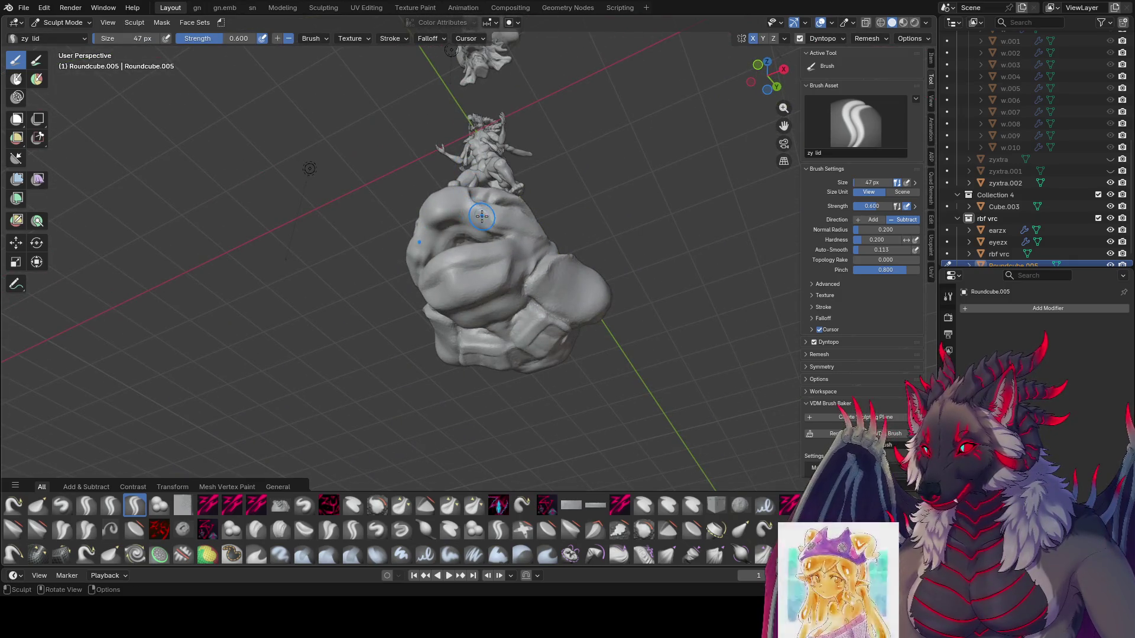
mouse_move(487, 224)
middle_down()
mouse_move(466, 230)
mouse_move(450, 331)
middle_up()
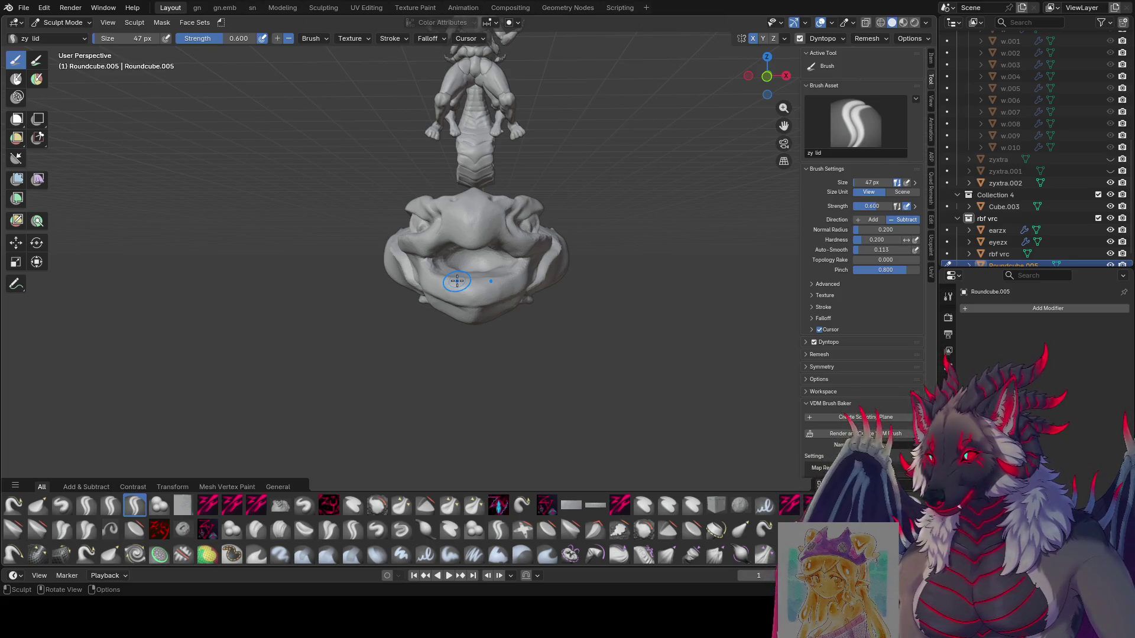
middle_drag(456, 281, 473, 331)
scroll(502, 402, up, 6)
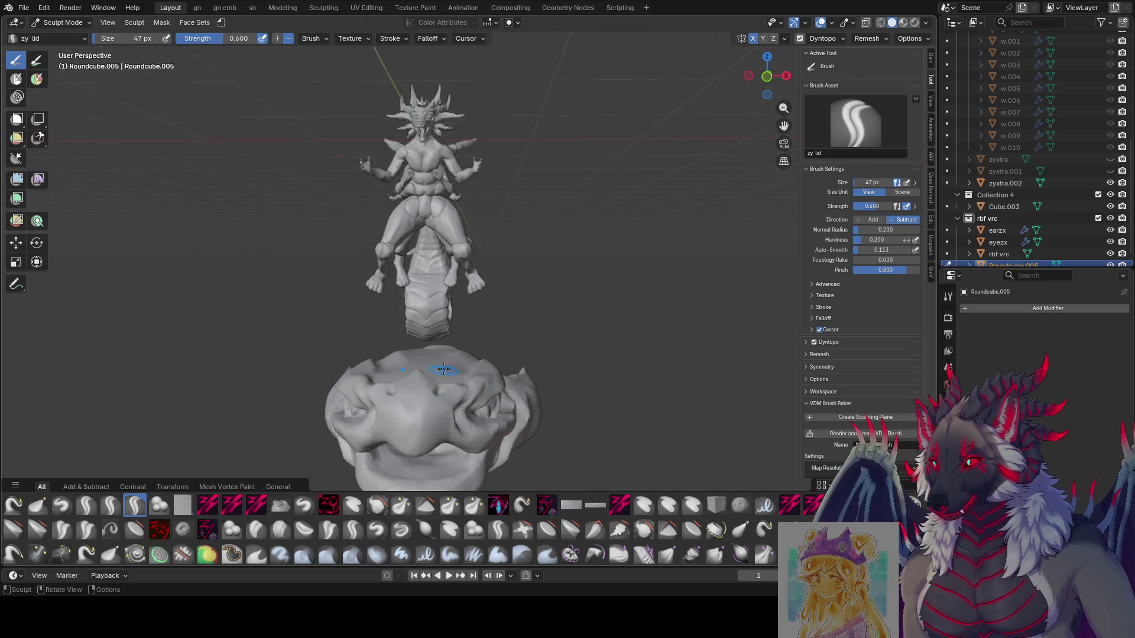
mouse_move(520, 437)
middle_down()
mouse_move(516, 119)
mouse_move(414, 77)
mouse_move(266, 118)
mouse_move(88, 102)
mouse_move(203, 69)
mouse_move(429, 153)
mouse_move(608, 114)
mouse_move(537, 167)
middle_up()
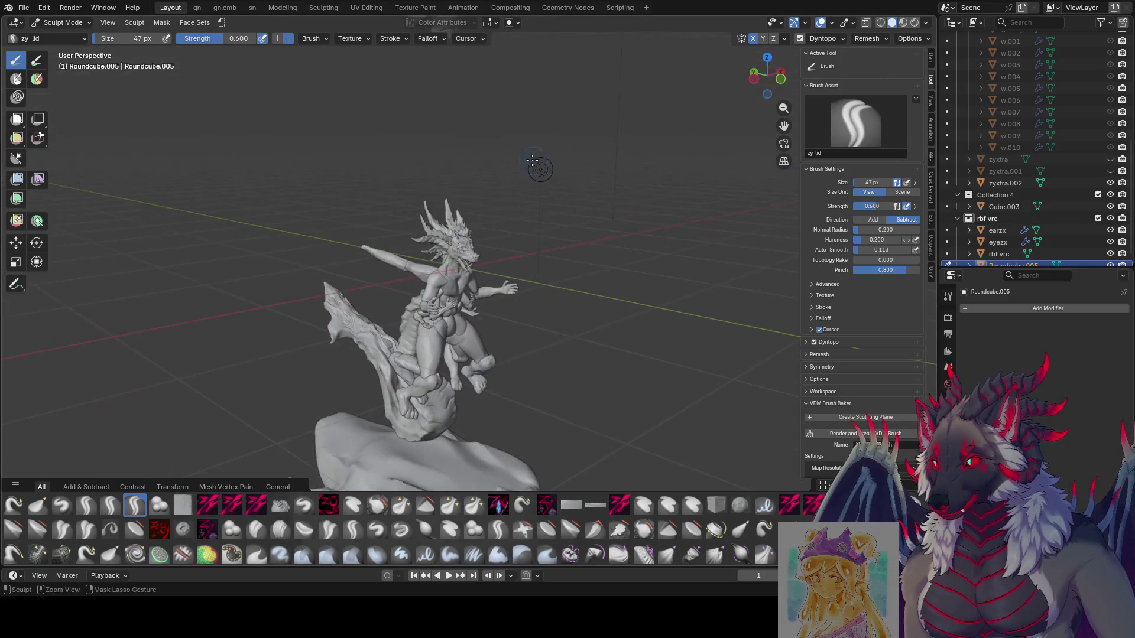
Save, switch to lit shaded preview, and unhide the w1 wing pieces.
key(ctrl+s)
click(914, 23)
scroll(1057, 187, down, 1)
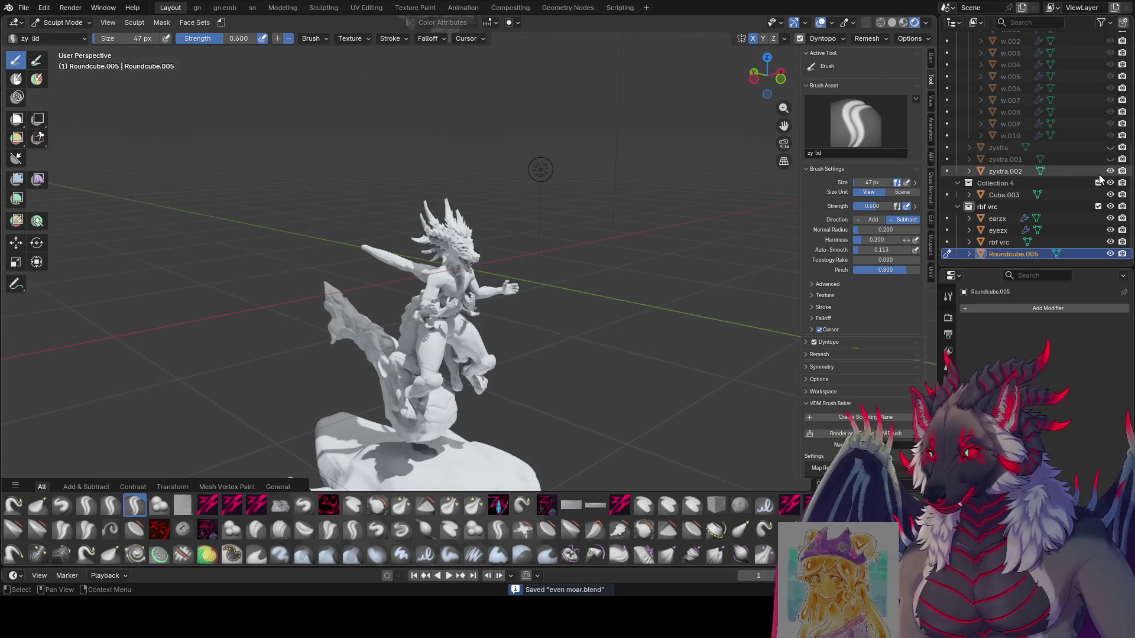
scroll(1112, 188, up, 7)
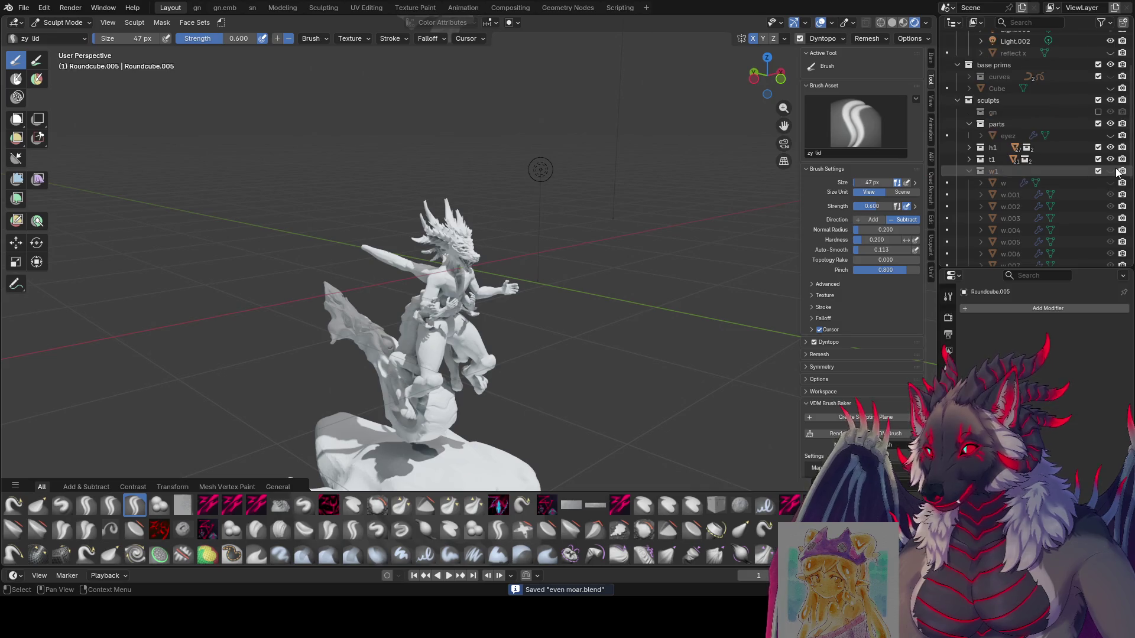
click(1110, 171)
mouse_move(591, 177)
middle_down()
mouse_move(484, 120)
mouse_move(53, 97)
mouse_move(695, 189)
mouse_move(116, 183)
mouse_move(297, 199)
middle_up()
scroll(590, 218, up, 5)
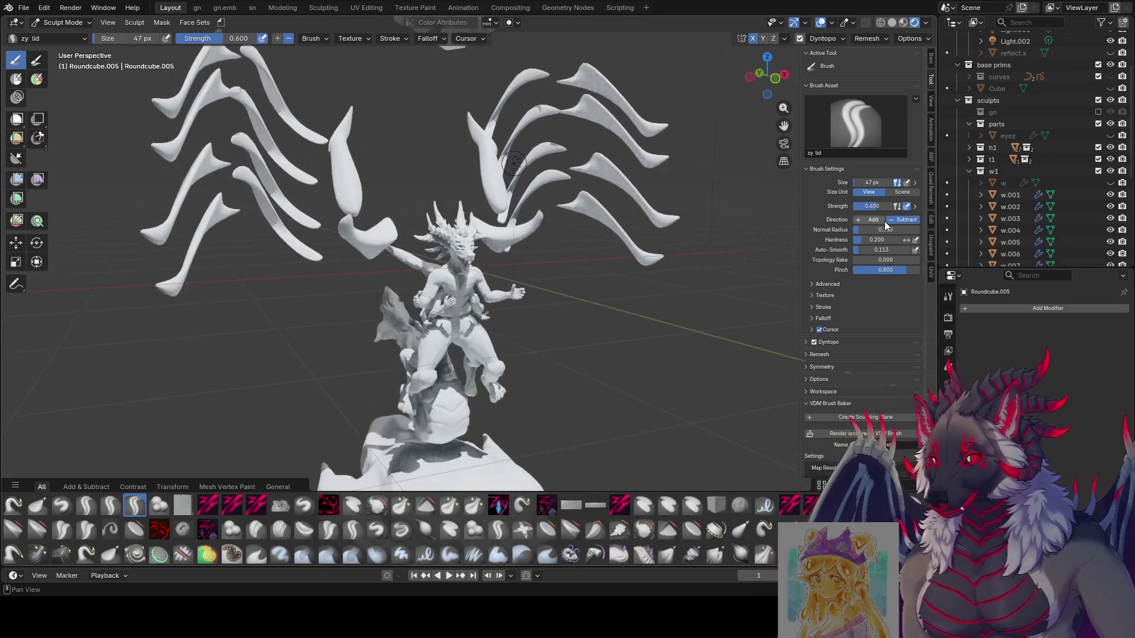
Orbit around the winged sculpt column and resave even moar.blend.
key(ctrl+s)
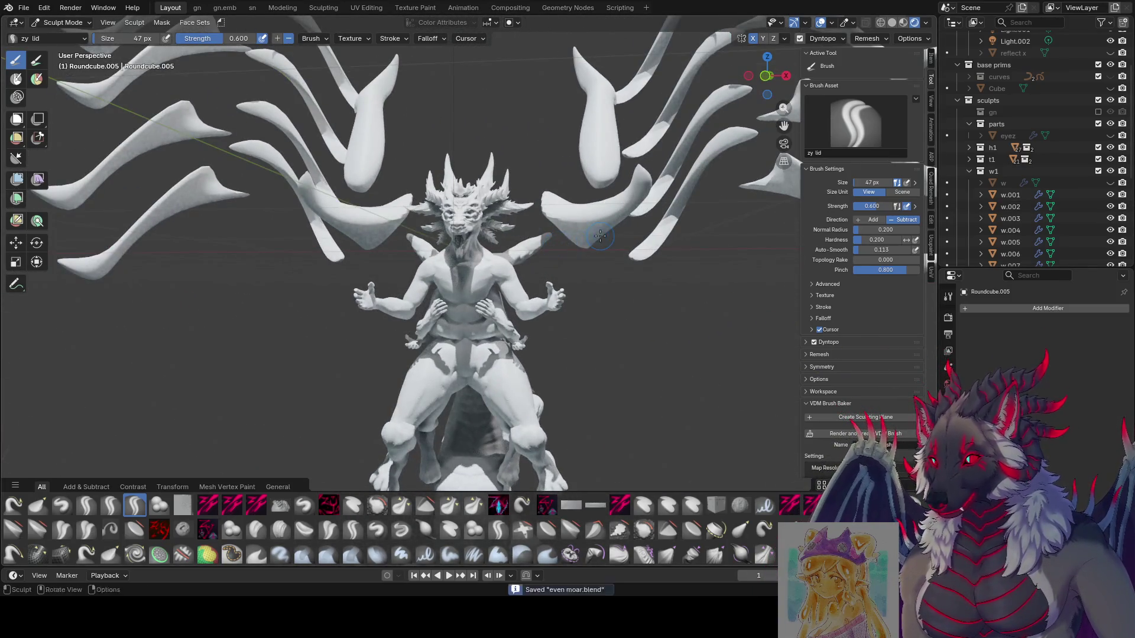
middle_drag(557, 245, 577, 262)
middle_drag(460, 202, 266, 236)
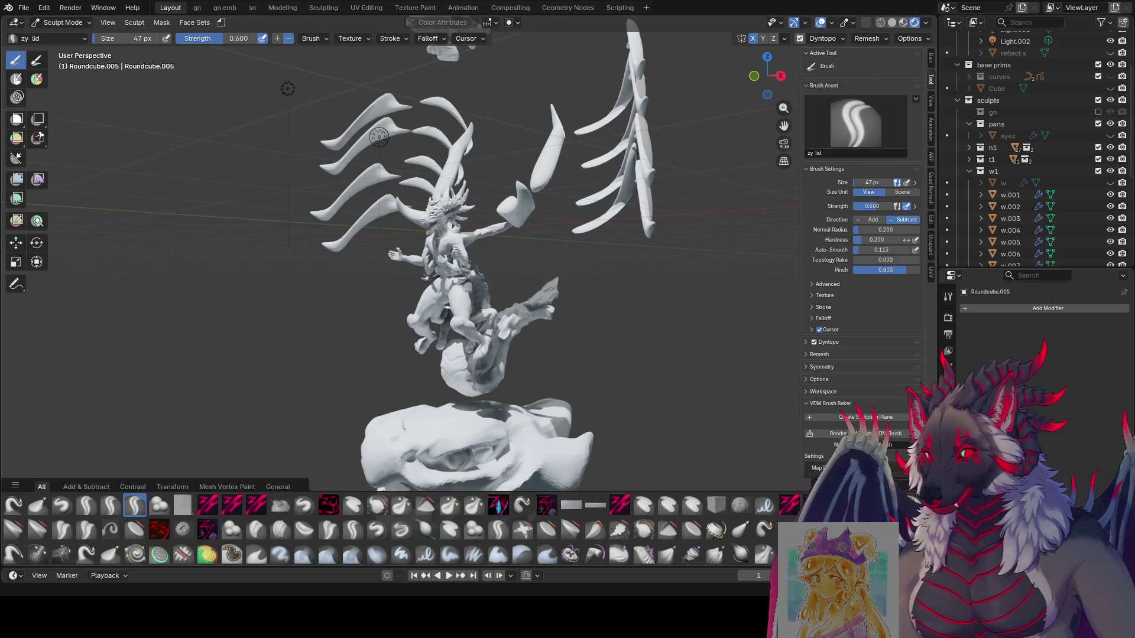
shift+middle_drag(490, 301, 490, 301)
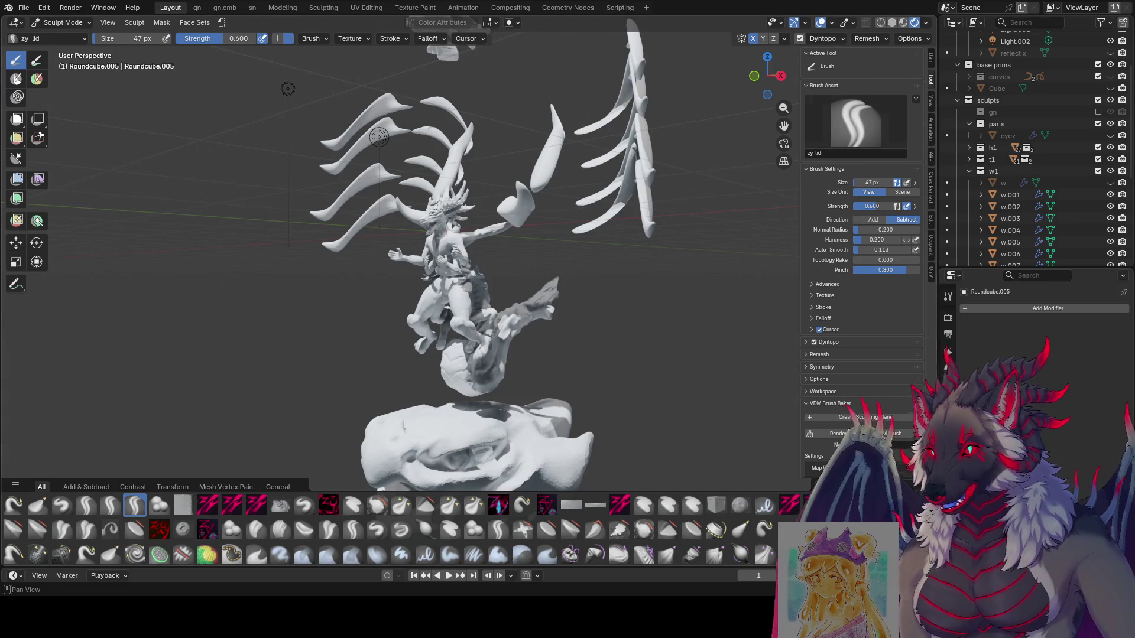
mouse_move(651, 189)
middle_down()
mouse_move(546, 187)
mouse_move(627, 190)
middle_up()
key(ctrl+s)
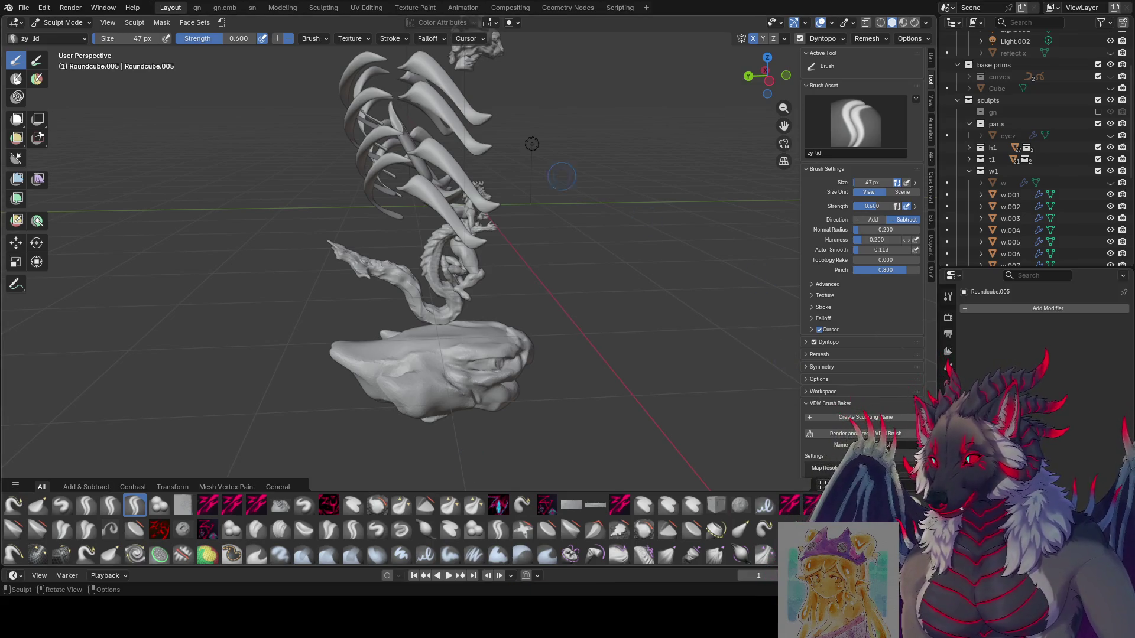
scroll(561, 176, down, 3)
mouse_move(562, 176)
middle_down()
mouse_move(626, 180)
mouse_move(855, 272)
middle_up()
scroll(727, 224, up, 5)
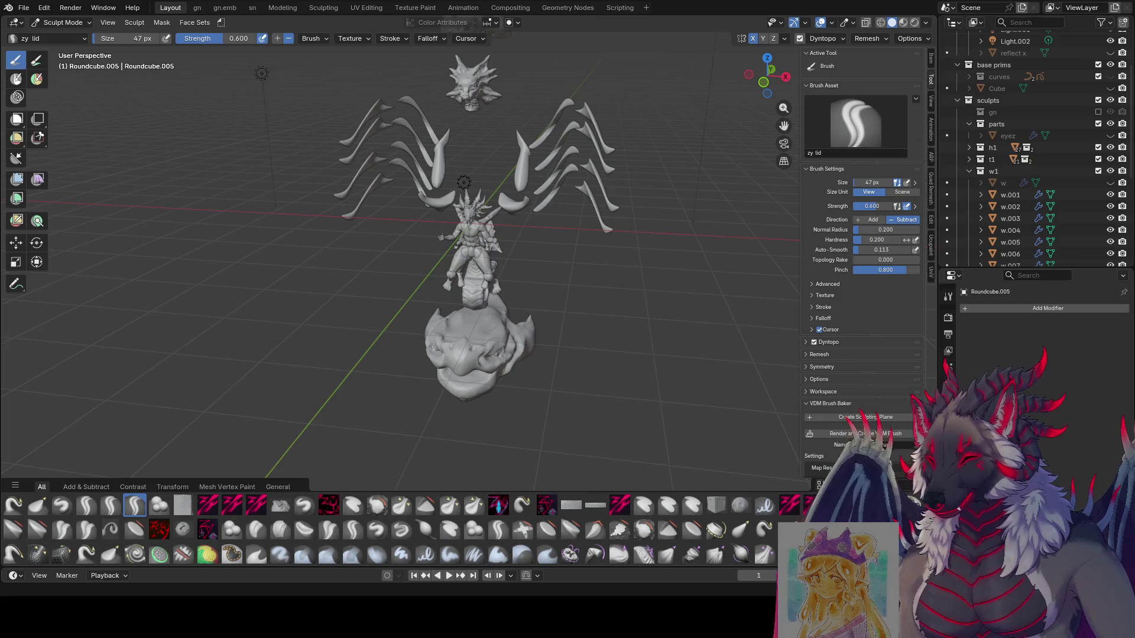
shift+middle_drag(560, 435, 631, 342)
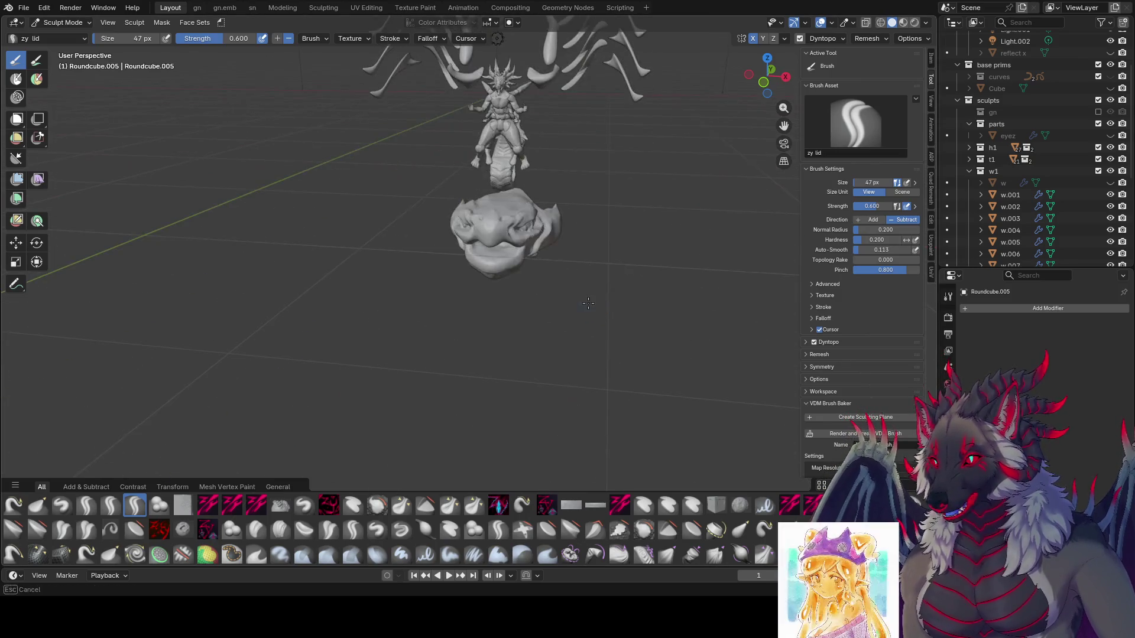
key(ctrl+s)
Return to Object Mode and clear the current selection.
click(56, 24)
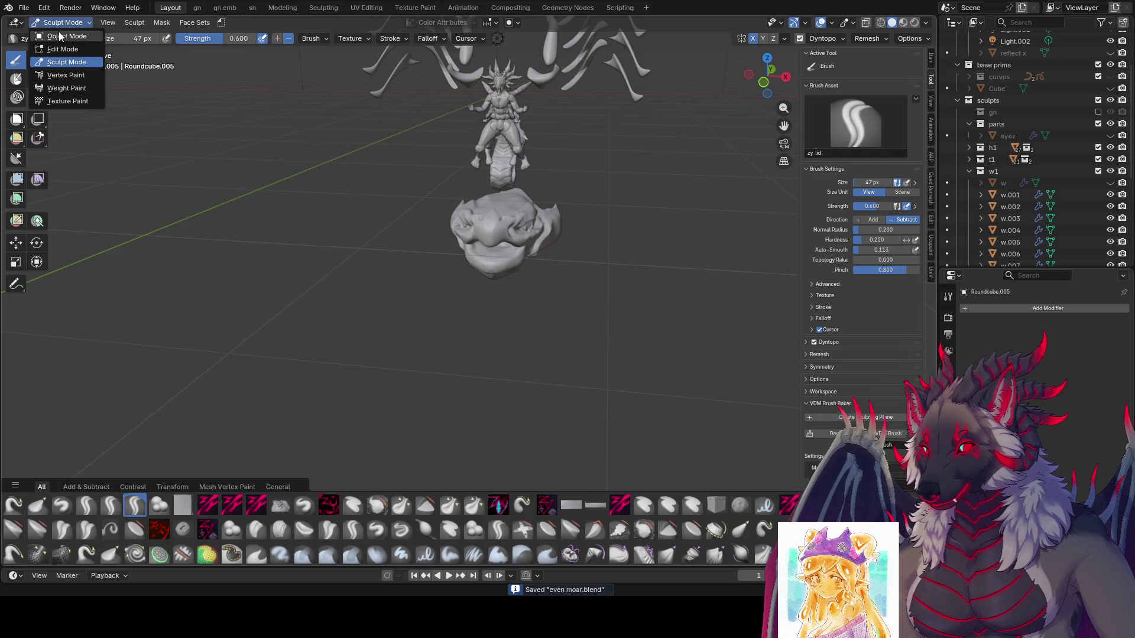
click(59, 36)
scroll(537, 321, down, 3)
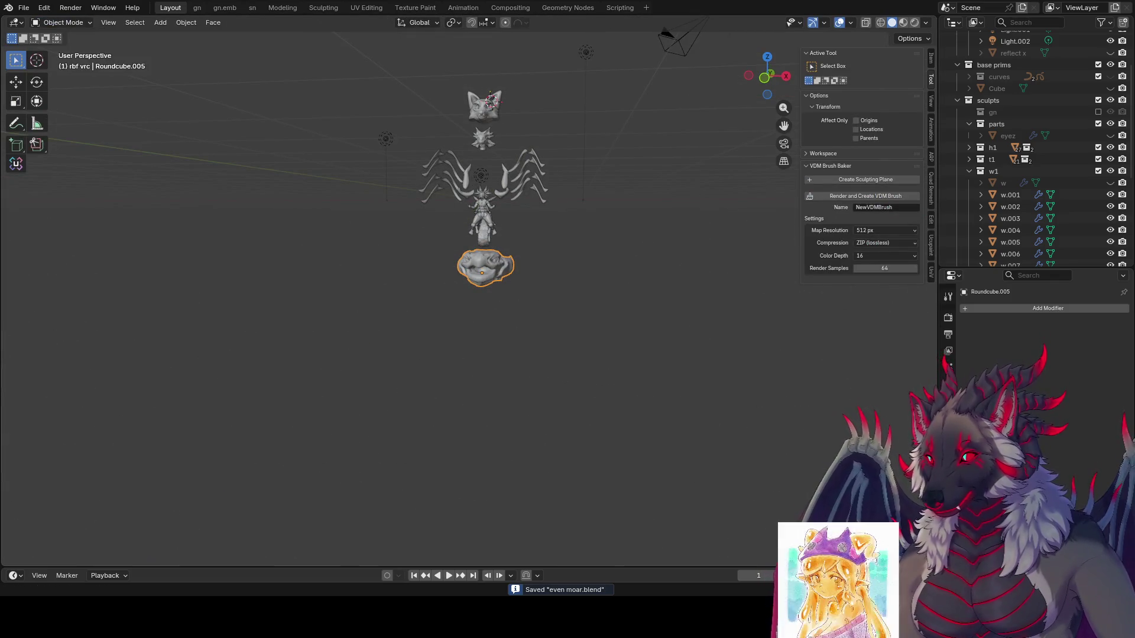
click(435, 418)
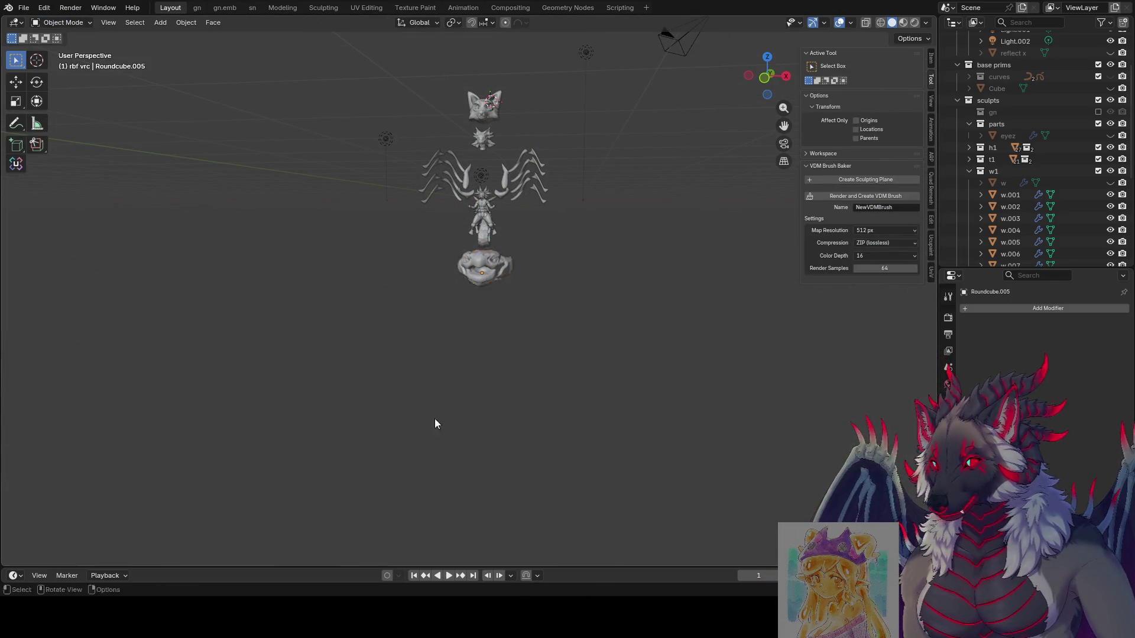
Add a Round Cube and set its location to 0, 0, 0.
key(shift+a)
key(space)
key(Return)
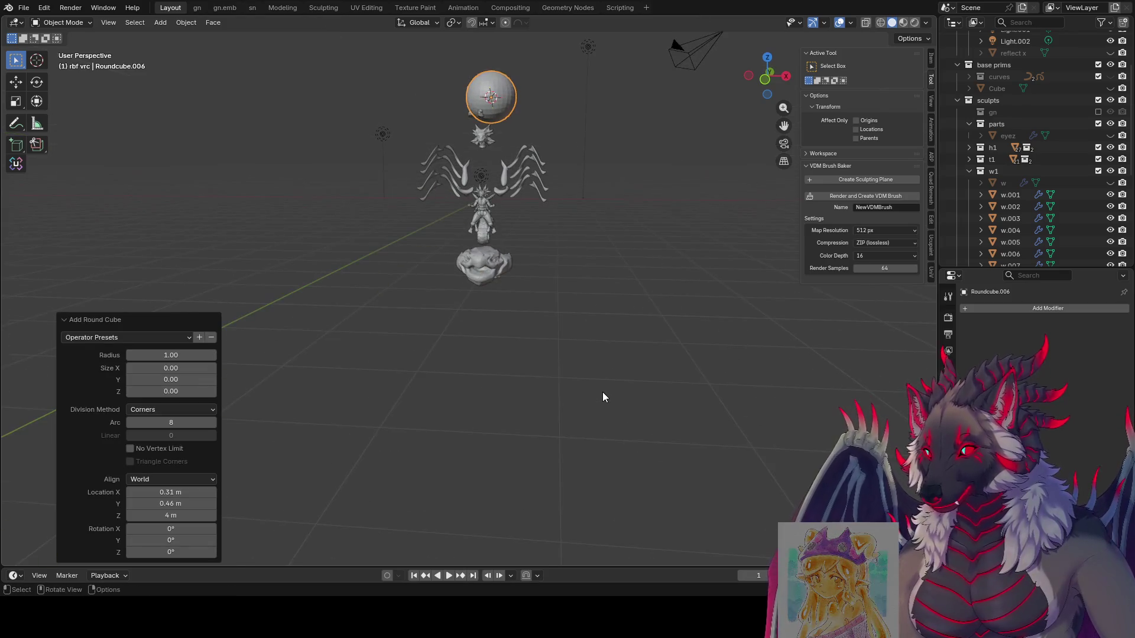
drag(171, 492, 171, 516)
text(0)
key(Return)
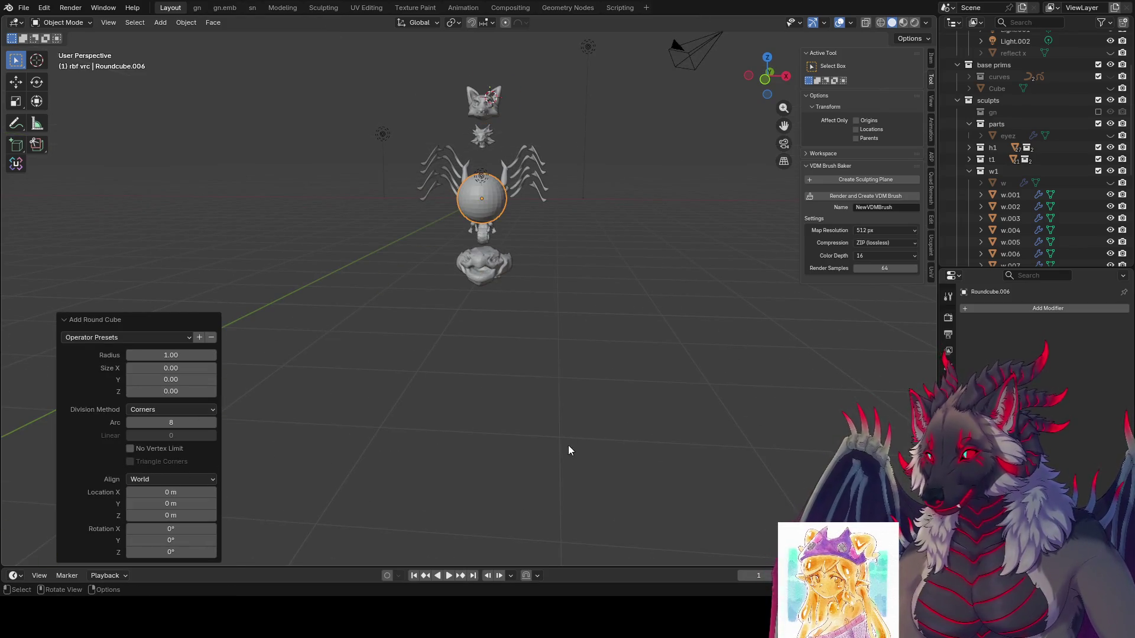
Move the sphere down to Z −5 m with gz-5 and isolate it in local view.
key(Tab)
key(Tab)
text(gz)
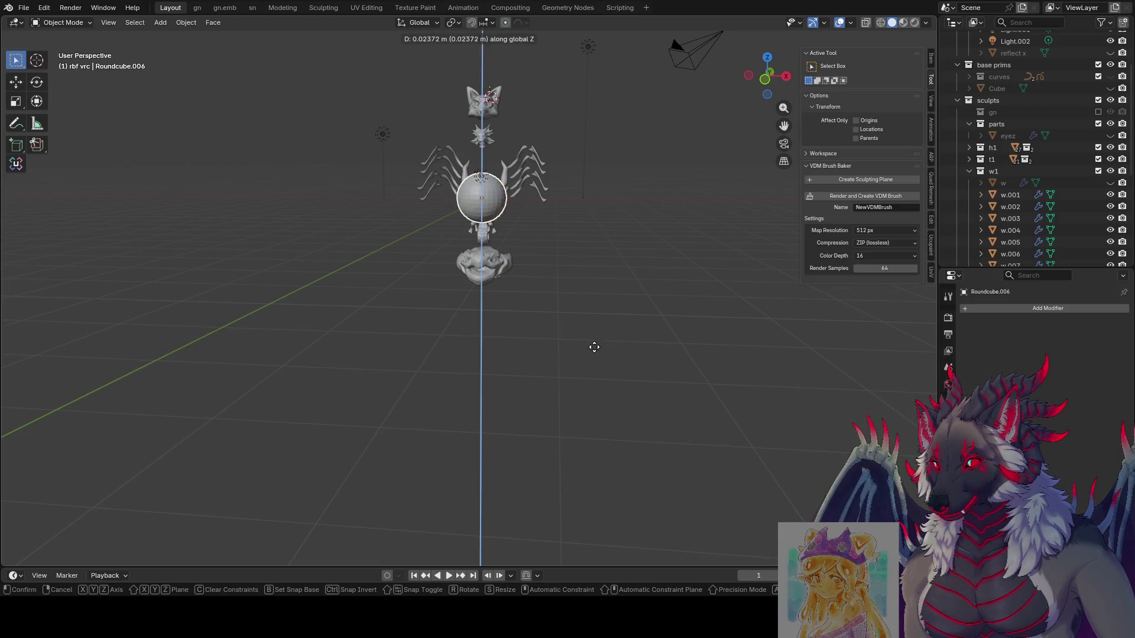
text(-5)
key(Return)
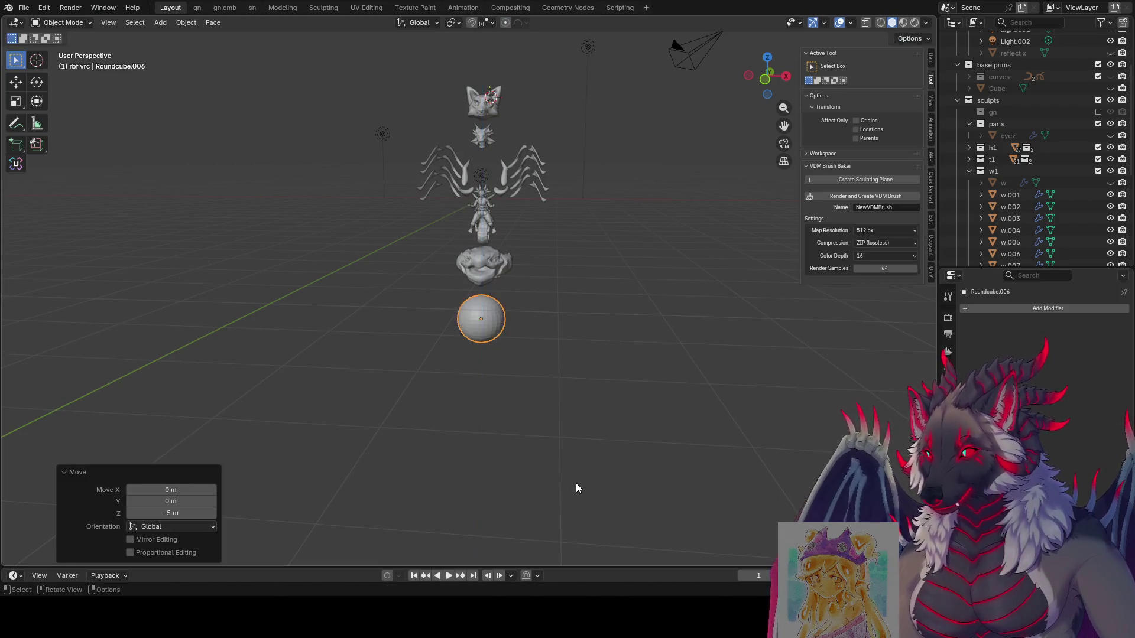
key(KP_Divide)
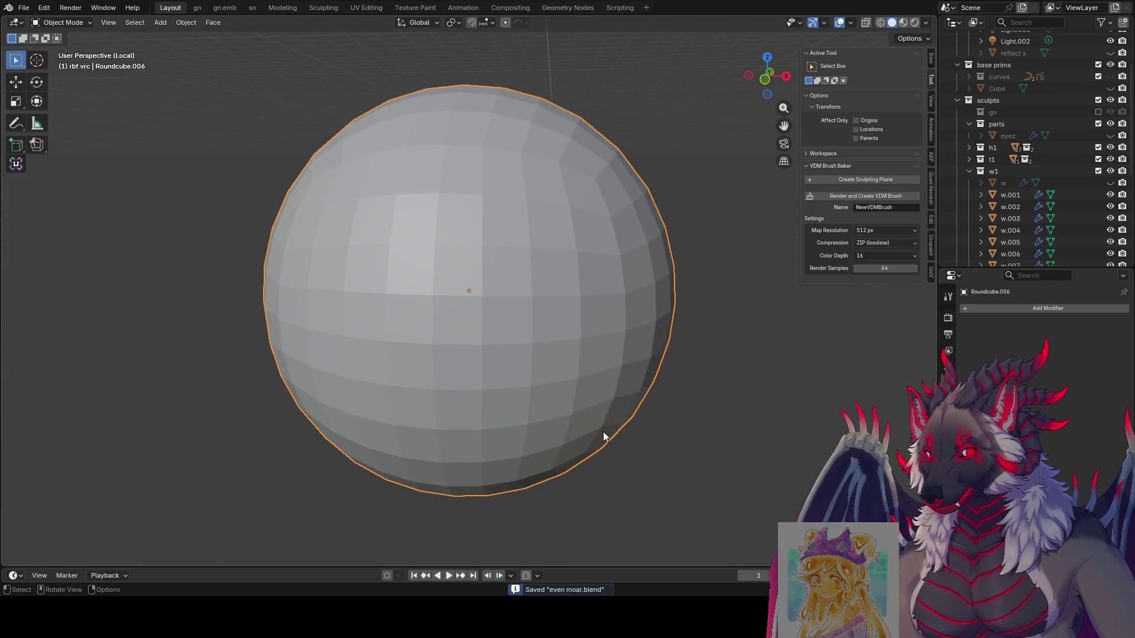
scroll(478, 305, down, 3)
key(ctrl+Tab)
Enter Sculpt Mode, set the brush to 132 px, enable Dyntopo, then enlarge it to ~161 px.
click(482, 354)
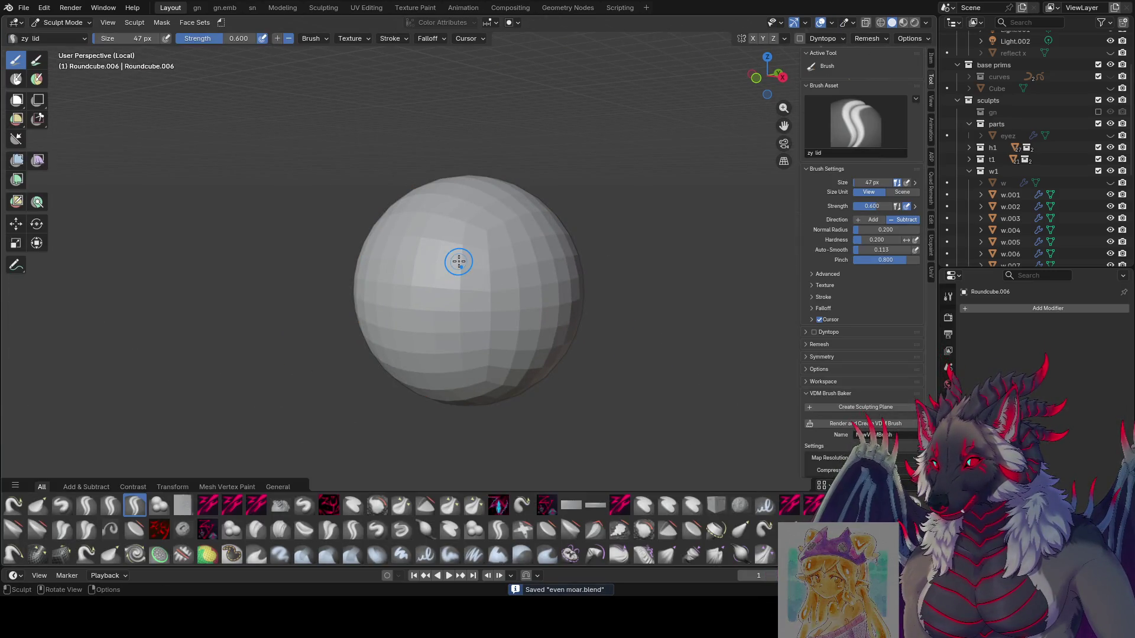
key(f)
click(489, 233)
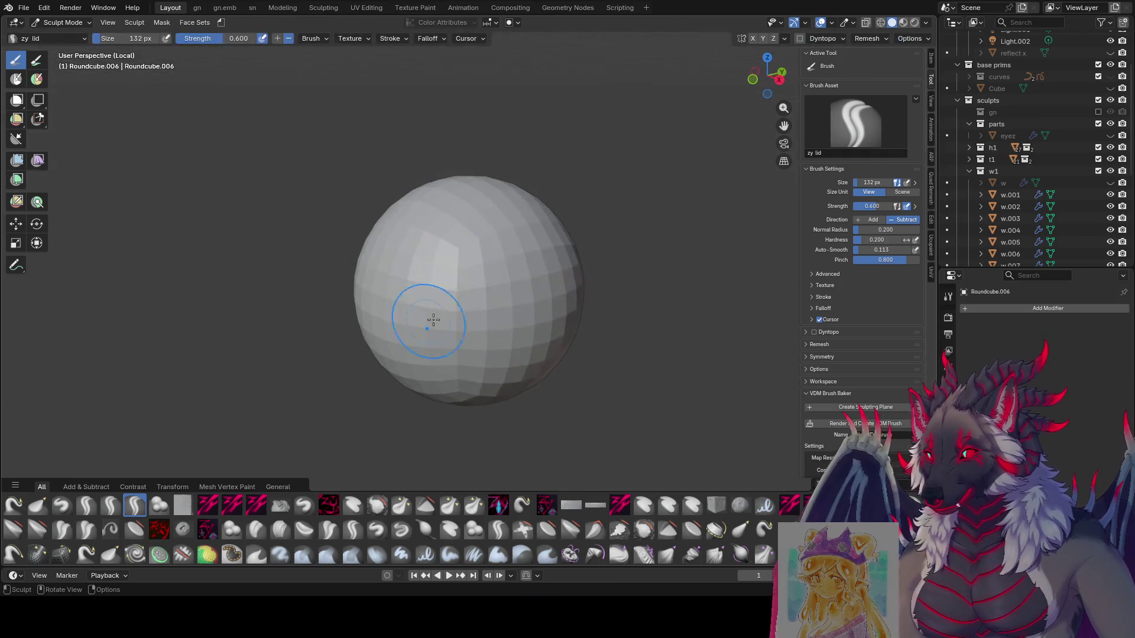
click(798, 39)
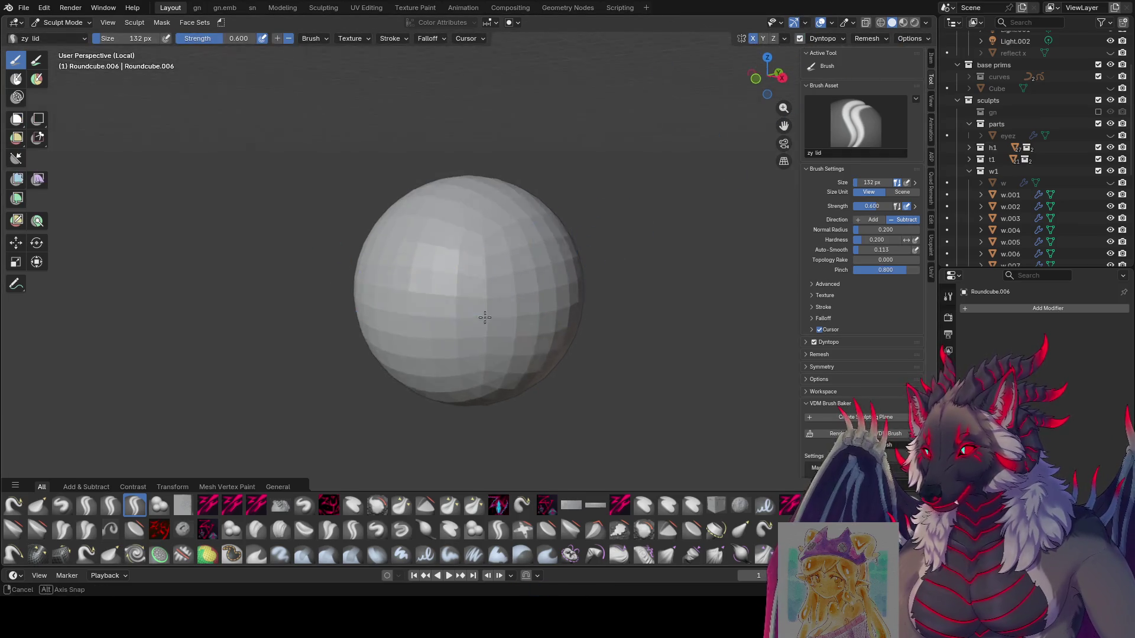
key(f)
click(511, 285)
mouse_move(512, 285)
middle_down()
mouse_move(489, 299)
mouse_move(495, 253)
middle_up()
scroll(566, 171, down, 3)
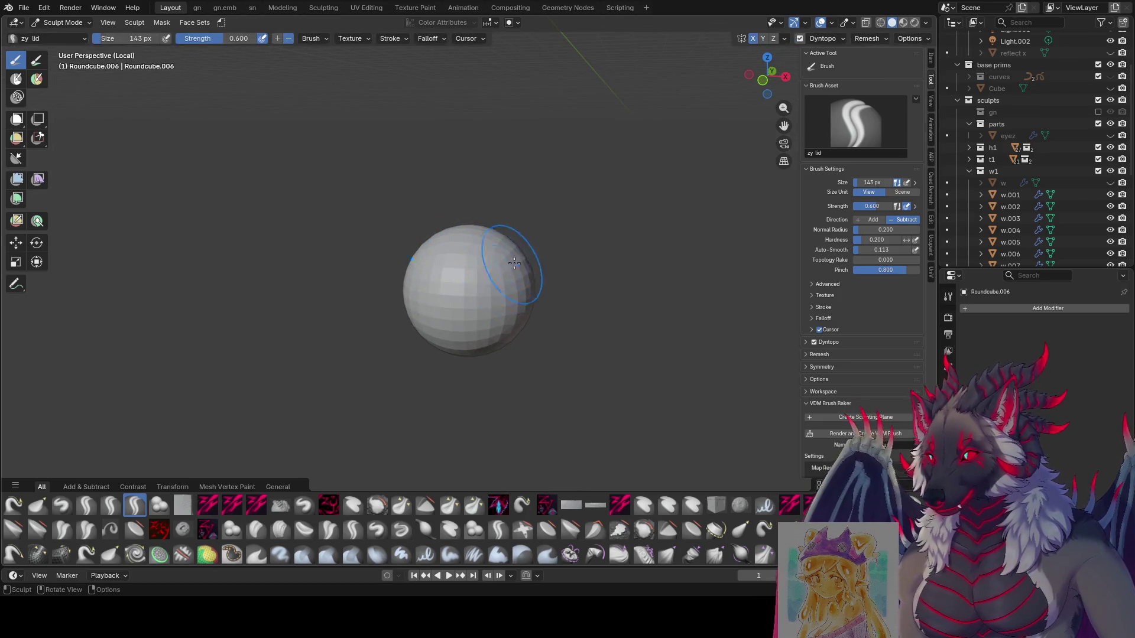
At 115 px, carve brow grooves and an eye groove across the sphere.
key(f)
click(478, 275)
mouse_move(477, 275)
mouse_down()
mouse_move(449, 284)
mouse_move(485, 278)
mouse_move(454, 304)
mouse_up()
mouse_move(454, 304)
middle_down()
mouse_move(437, 278)
mouse_move(414, 283)
middle_up()
mouse_move(408, 286)
mouse_down()
mouse_move(497, 288)
mouse_move(455, 253)
mouse_move(467, 269)
mouse_up()
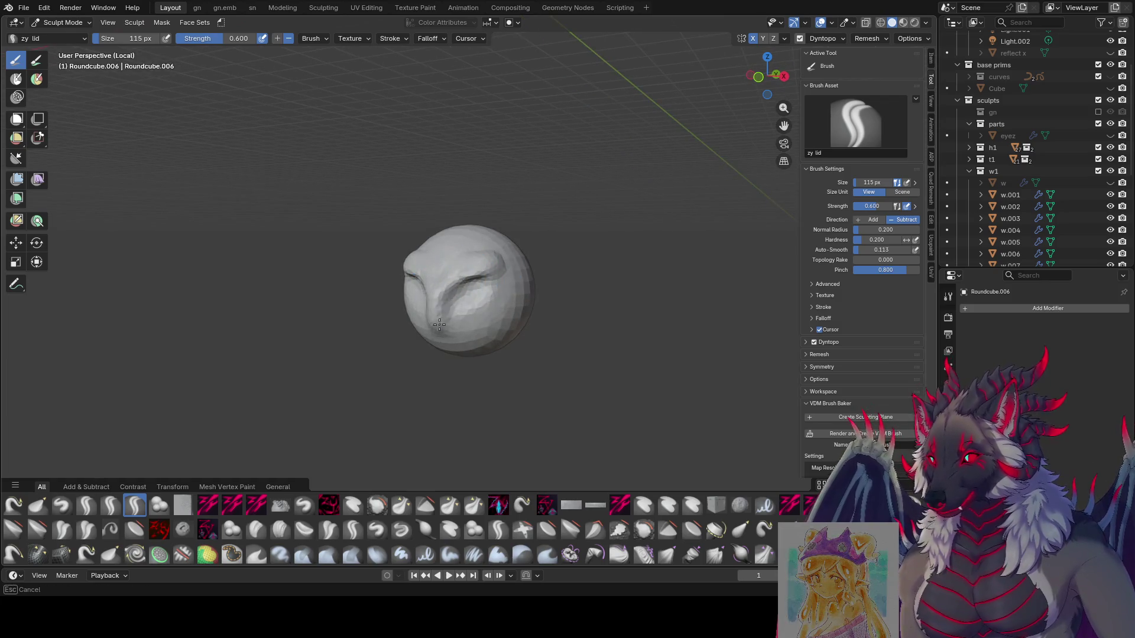
mouse_move(468, 275)
middle_down()
mouse_move(473, 290)
mouse_move(481, 276)
middle_up()
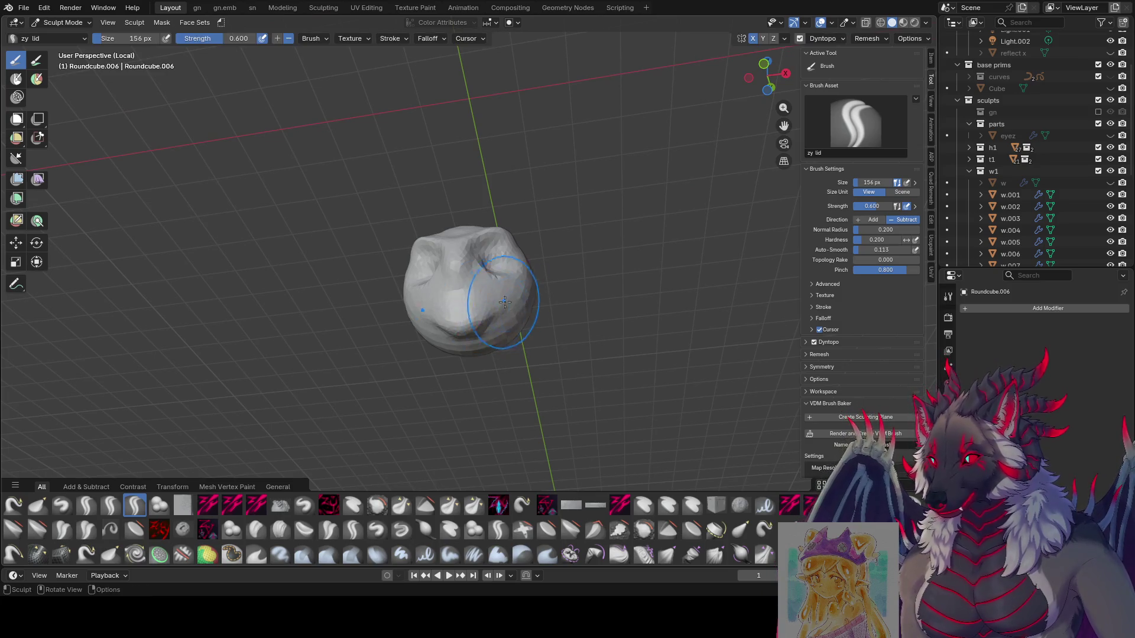
Orbit around the head to inspect the eye sockets, nudging the brush size down then up.
mouse_move(487, 319)
middle_down()
mouse_move(481, 352)
mouse_move(473, 324)
mouse_move(499, 277)
middle_up()
mouse_move(520, 322)
middle_down()
mouse_move(556, 260)
mouse_move(497, 269)
middle_up()
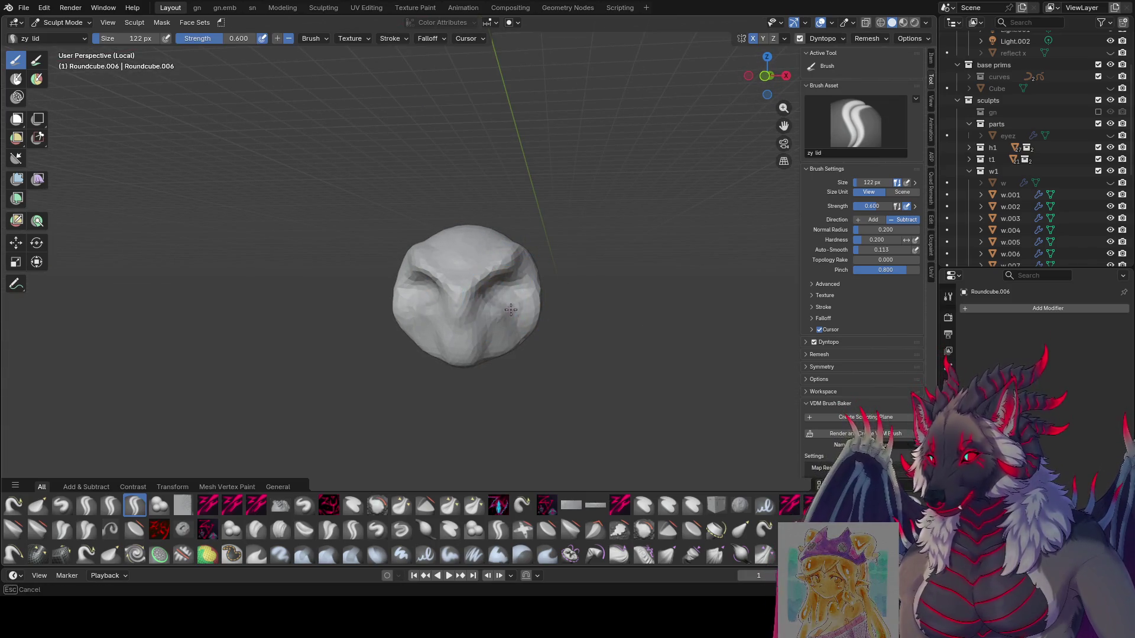
middle_drag(519, 272, 399, 341)
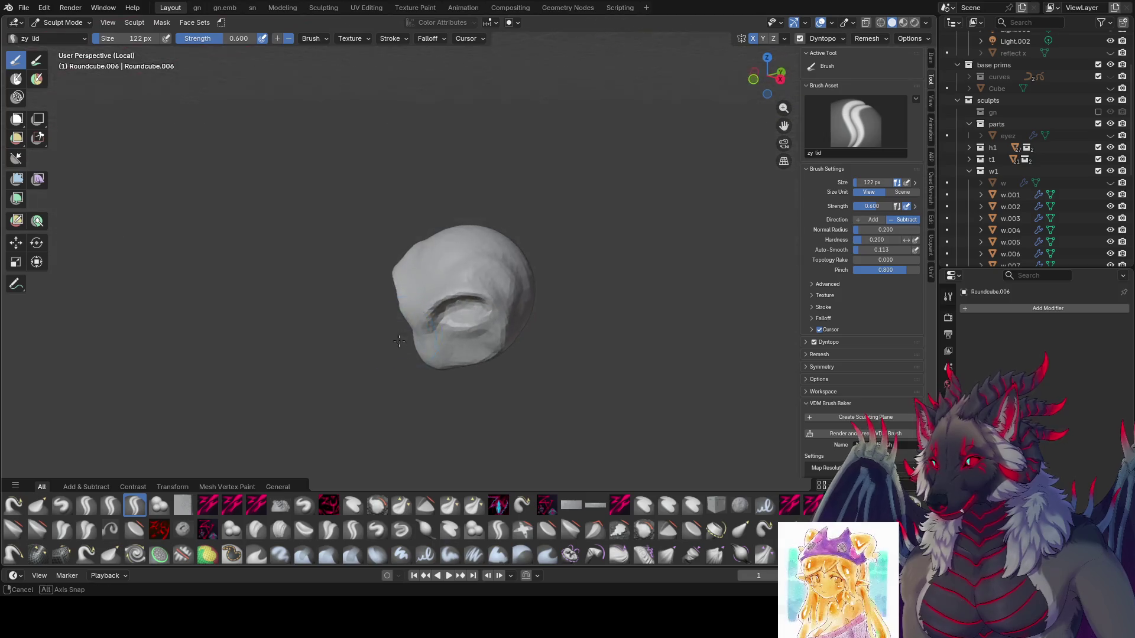
middle_drag(445, 252, 453, 297)
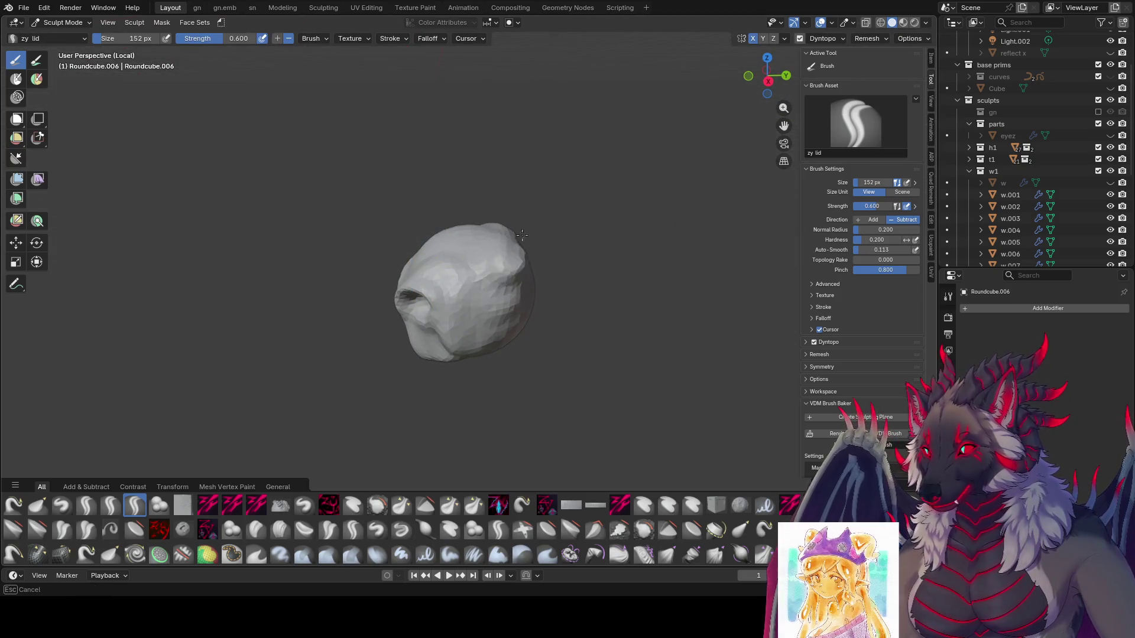
mouse_move(532, 238)
middle_down()
mouse_move(639, 246)
mouse_move(538, 224)
middle_up()
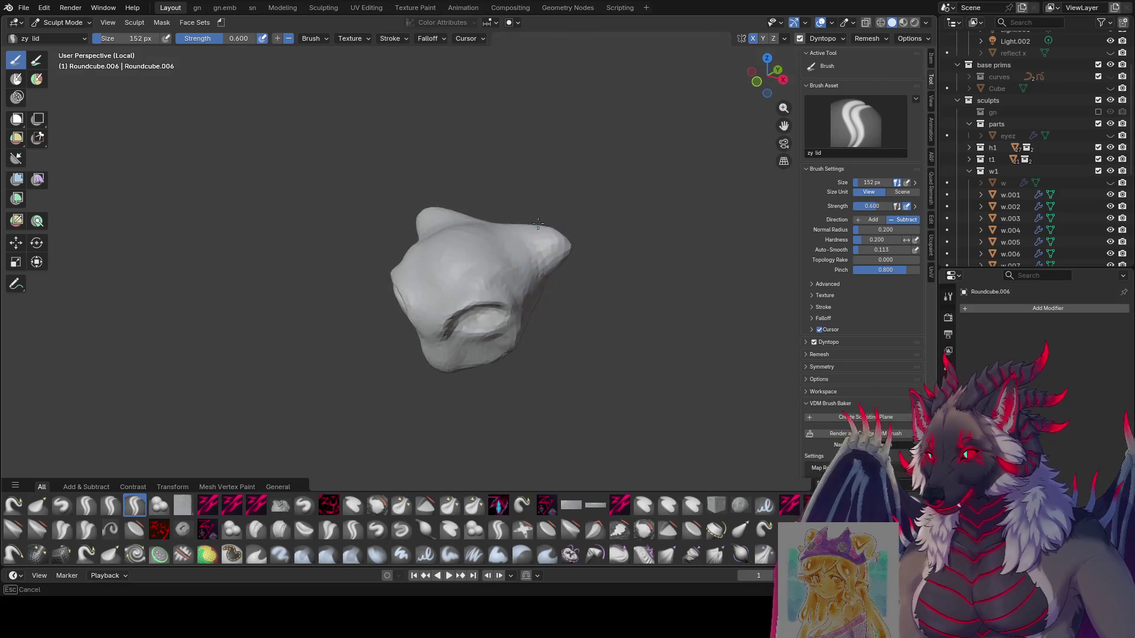
middle_drag(456, 265, 472, 261)
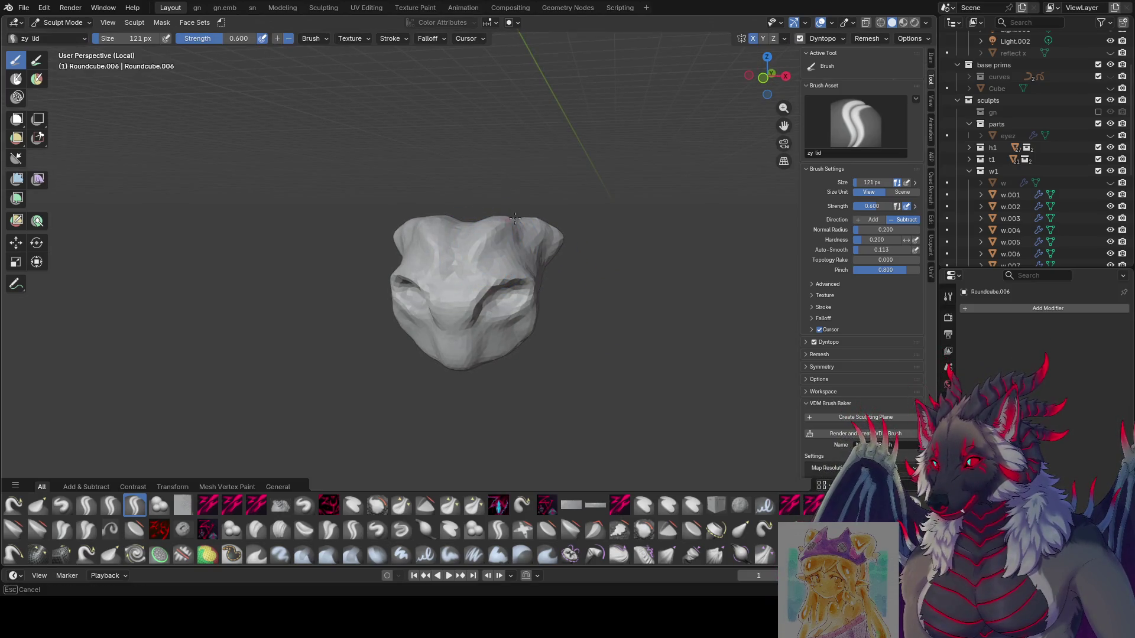
mouse_move(534, 231)
middle_down()
mouse_move(489, 267)
mouse_move(521, 243)
mouse_move(501, 284)
mouse_move(418, 317)
mouse_move(465, 305)
mouse_move(475, 272)
mouse_move(462, 276)
mouse_move(442, 331)
mouse_move(443, 378)
mouse_move(401, 363)
mouse_move(397, 322)
middle_up()
key(bracketleft)
key(bracketleft)
key(bracketleft)
key(bracketright)
key(bracketright)
key(bracketright)
key(bracketright)
key(bracketright)
key(g)
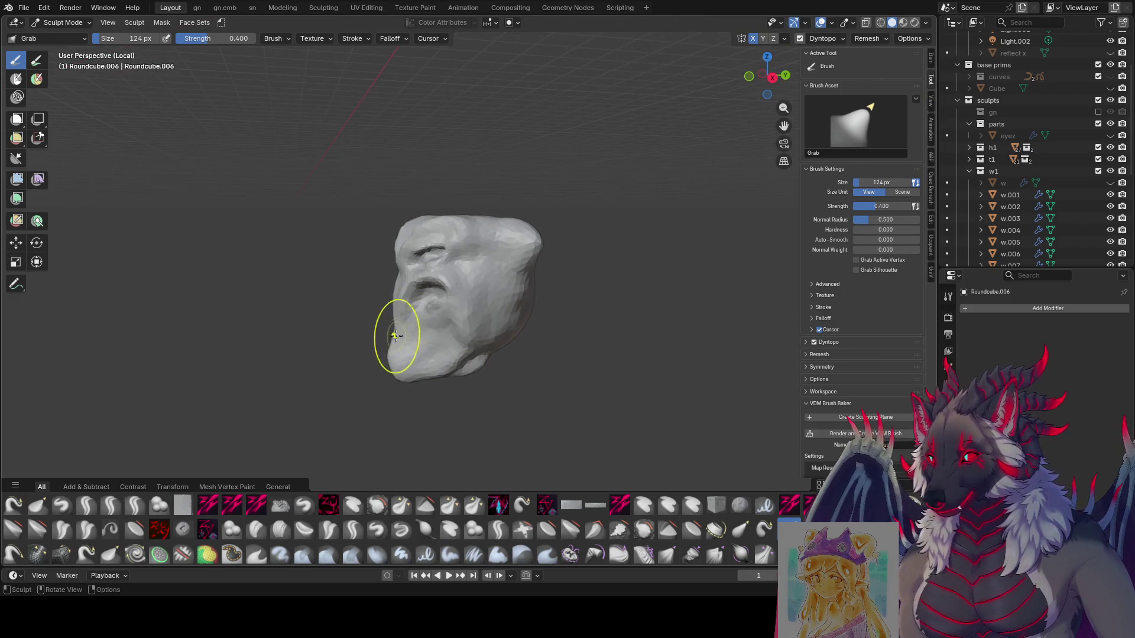
Pull the chin and snout out with a 168 px Grab brush, then reduce it to 153 px.
key(f)
click(406, 355)
mouse_move(405, 355)
mouse_down()
mouse_move(367, 355)
mouse_move(393, 380)
mouse_up()
mouse_move(393, 380)
middle_down()
mouse_move(511, 355)
mouse_move(519, 337)
middle_up()
key(f)
click(473, 343)
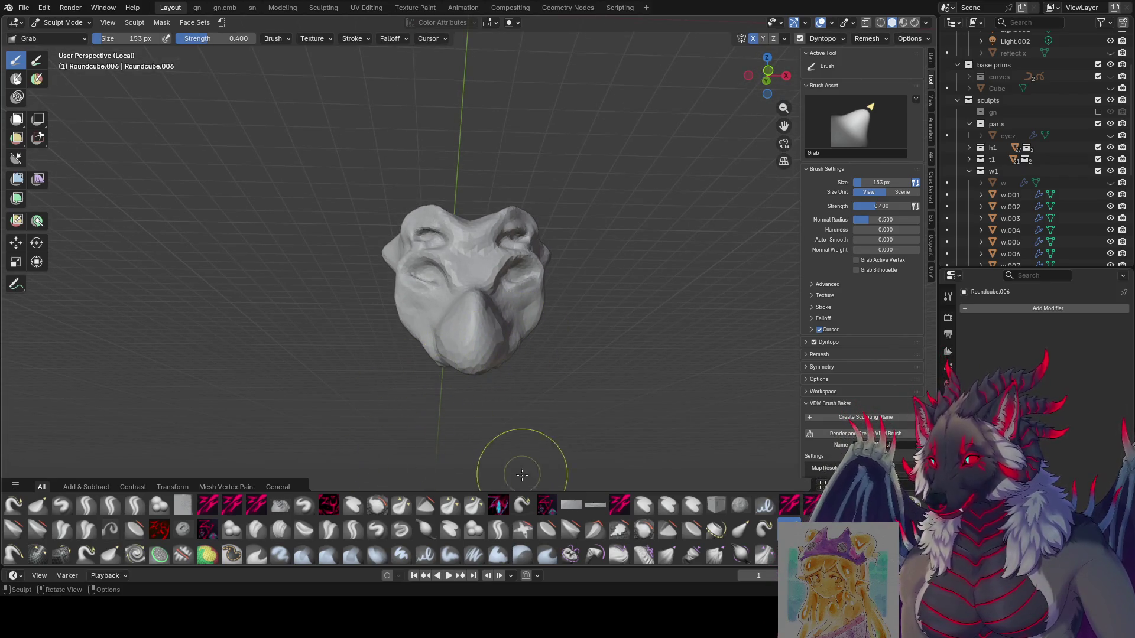
Cut panel detail from the left horn toward the centre with zy panelize, then pick zy cleave.
click(498, 505)
mouse_move(467, 408)
middle_down()
mouse_move(429, 347)
mouse_move(410, 372)
mouse_move(403, 348)
mouse_move(425, 355)
mouse_move(420, 267)
middle_up()
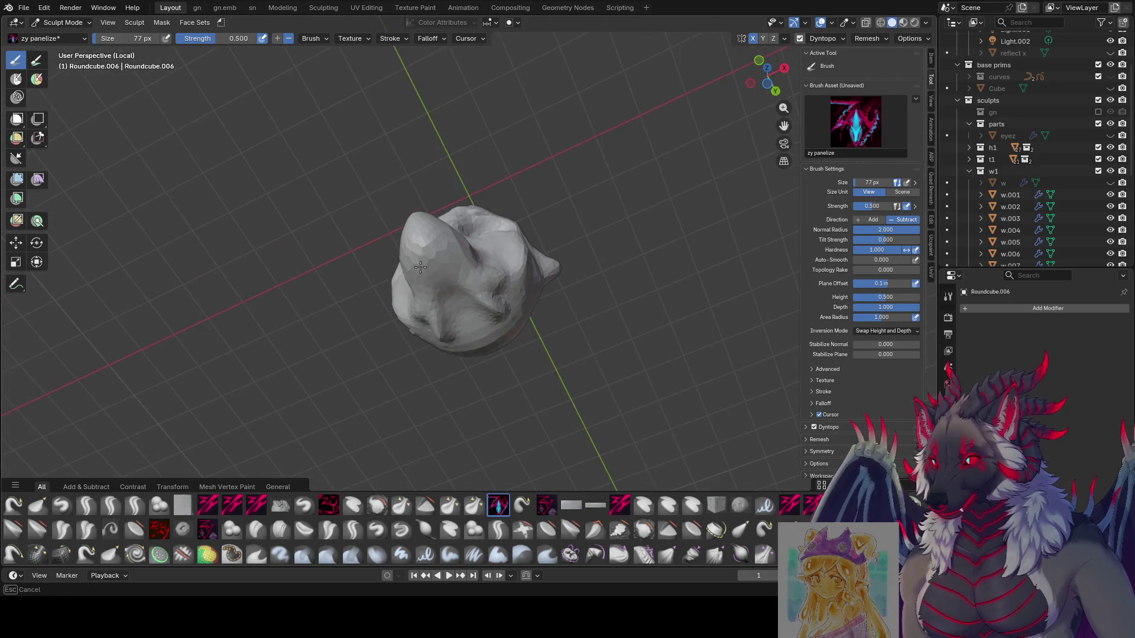
drag(420, 267, 489, 292)
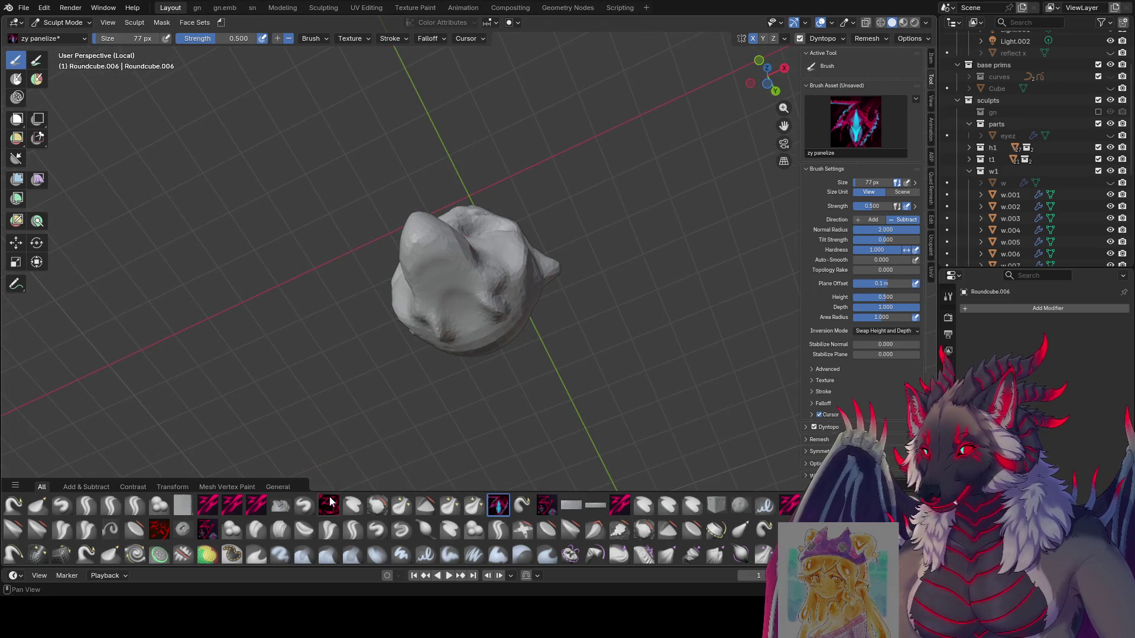
click(329, 503)
click(208, 505)
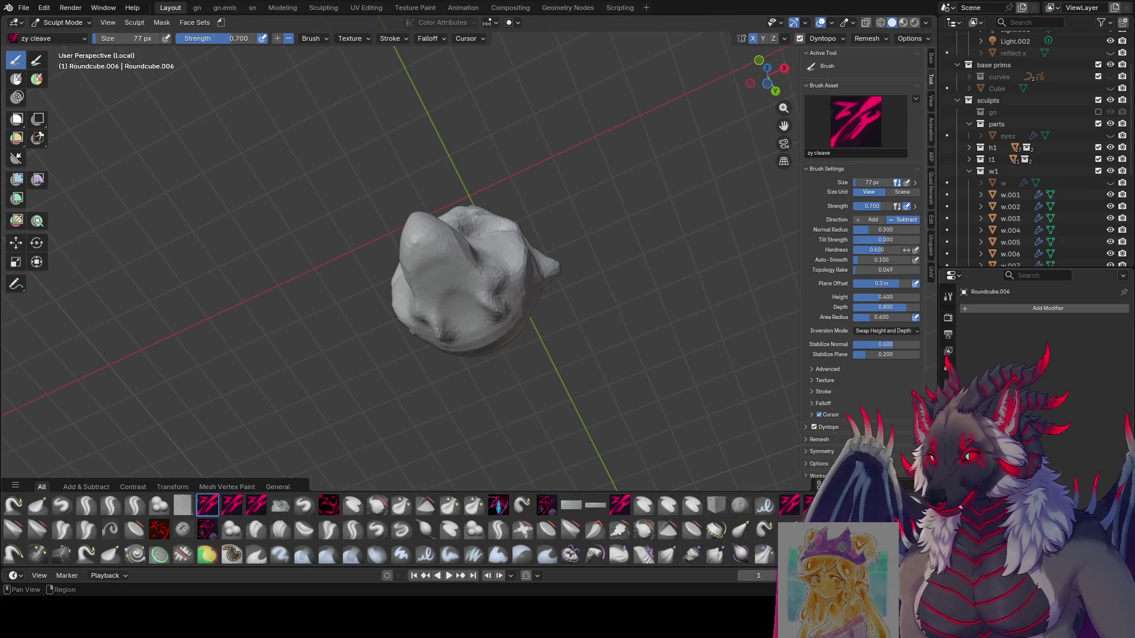
Dent the face with a 47 px cleave stroke and reshape the lower face at 83 px.
mouse_move(461, 278)
middle_down()
mouse_move(474, 255)
mouse_move(451, 380)
mouse_move(426, 331)
mouse_move(488, 258)
mouse_move(417, 301)
middle_up()
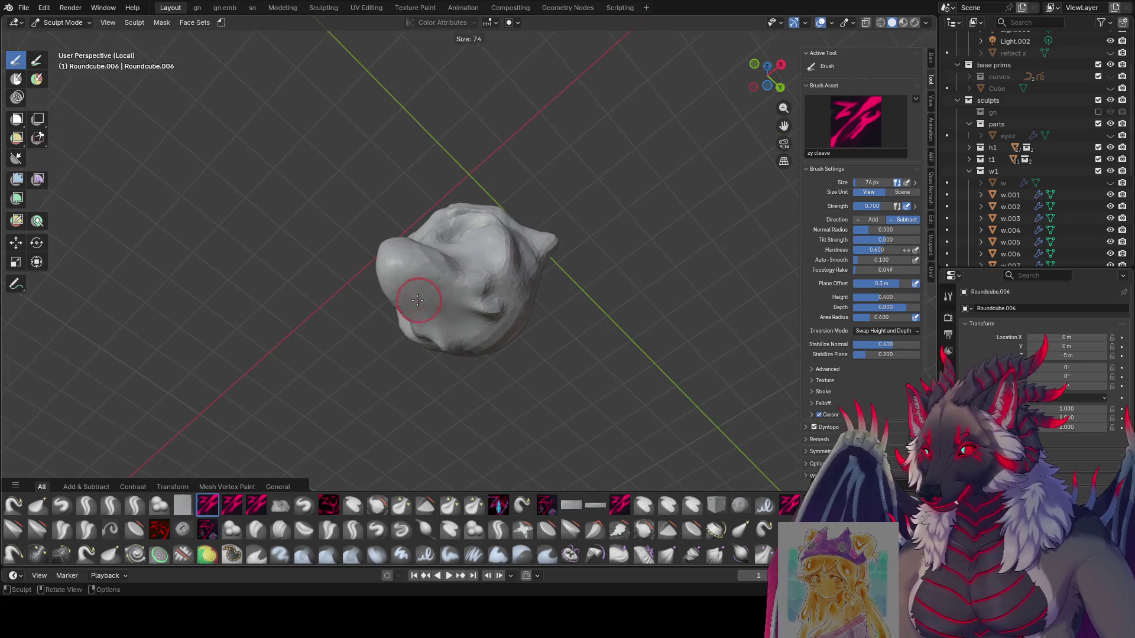
click(418, 300)
mouse_move(417, 300)
mouse_down()
mouse_move(478, 331)
mouse_move(517, 322)
mouse_up()
key(f)
click(537, 325)
mouse_move(476, 331)
middle_down()
mouse_move(405, 355)
mouse_move(425, 348)
middle_up()
mouse_move(594, 297)
middle_down()
mouse_move(662, 337)
mouse_move(577, 299)
mouse_move(519, 304)
middle_up()
Drop the brush to 56 px, then 33 px, and carve detail around the eye.
key(f)
click(473, 340)
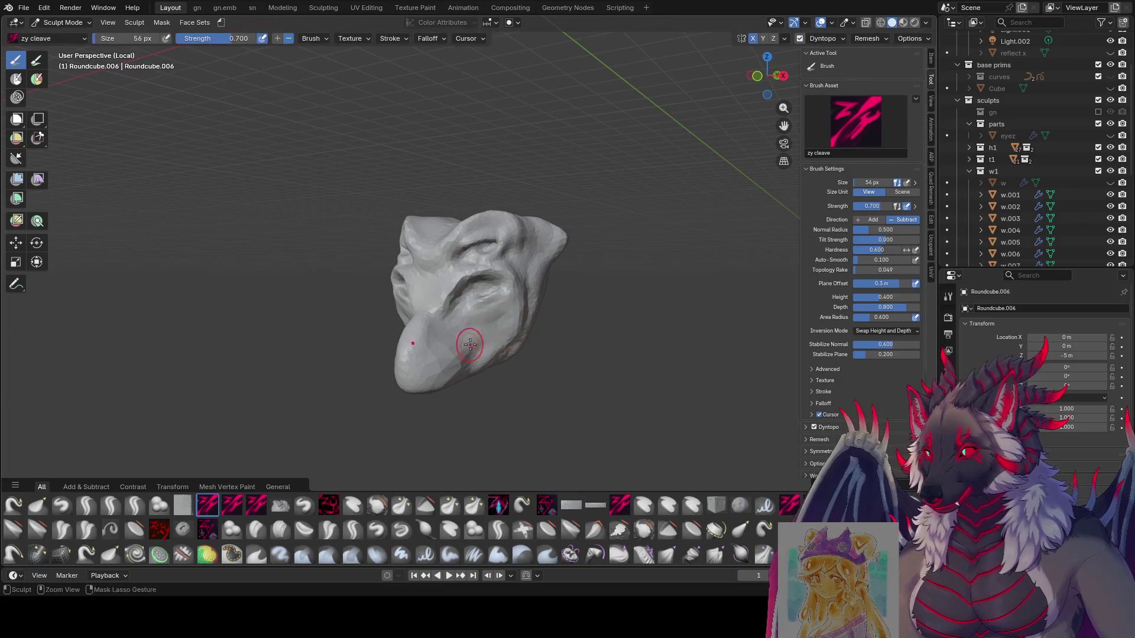
mouse_move(467, 342)
middle_down()
mouse_move(430, 361)
mouse_move(406, 353)
mouse_move(413, 361)
mouse_move(506, 331)
mouse_move(449, 337)
middle_up()
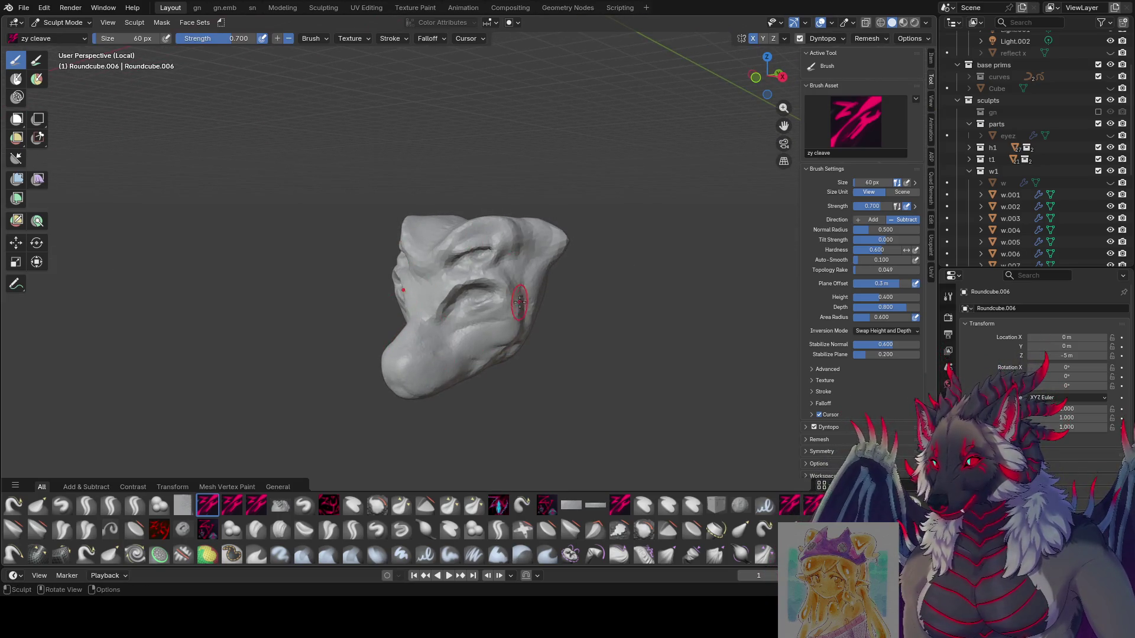
mouse_move(514, 309)
middle_down()
mouse_move(436, 321)
mouse_move(460, 355)
mouse_move(514, 290)
middle_up()
key(f)
click(512, 281)
drag(513, 280, 512, 281)
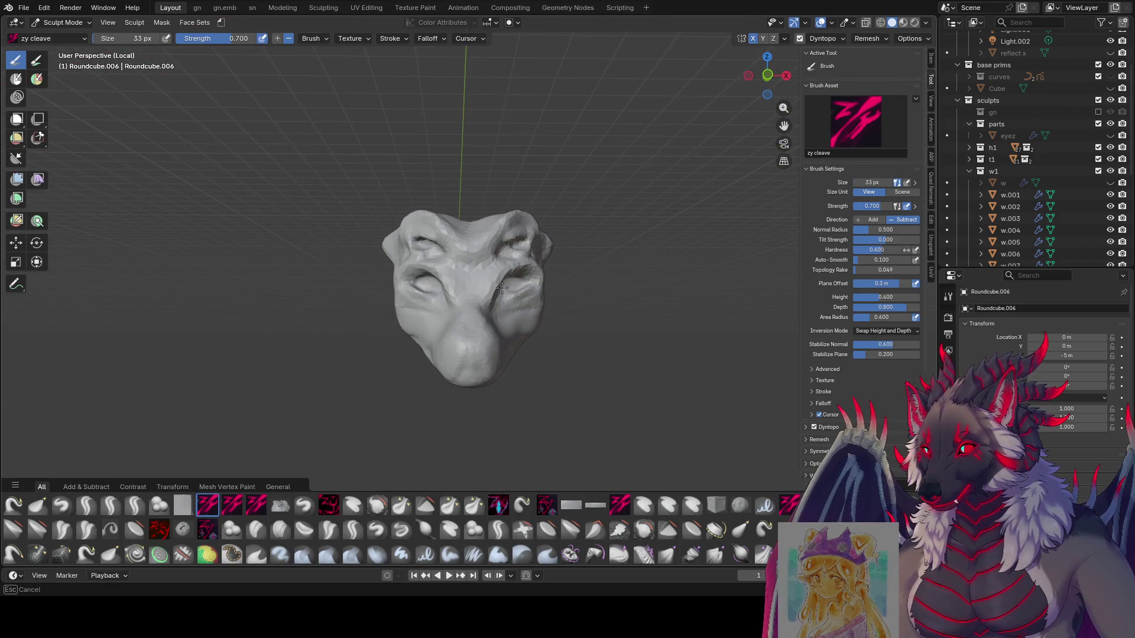
middle_drag(512, 281, 493, 285)
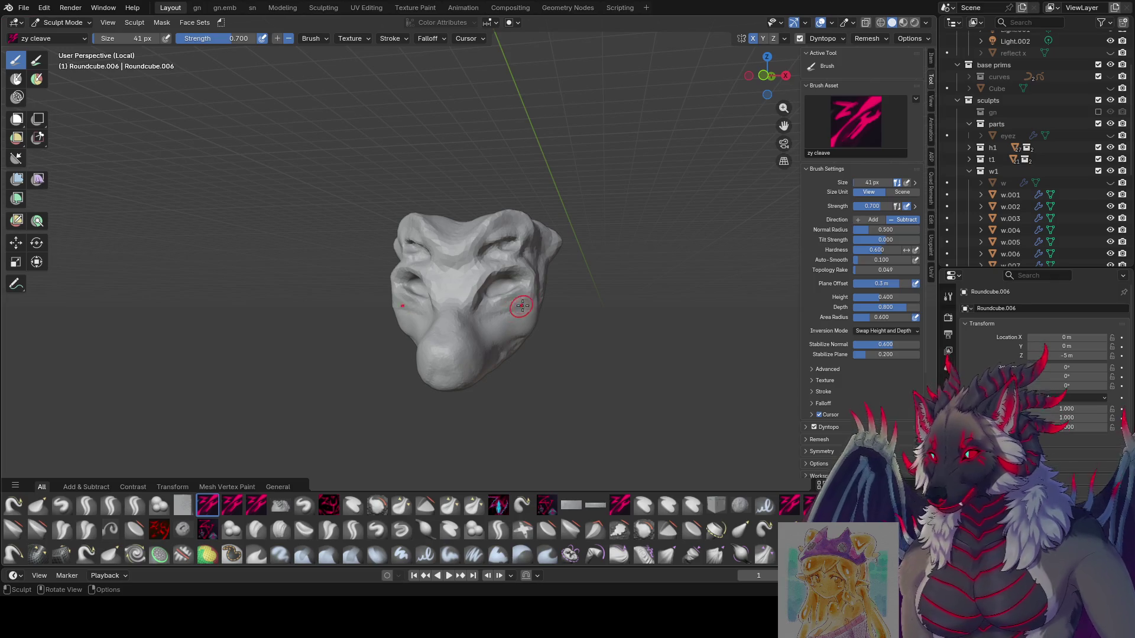
mouse_move(521, 306)
middle_down()
mouse_move(517, 285)
mouse_move(526, 286)
mouse_move(508, 282)
middle_up()
Fine-tune the cleave brush size down to about 33 px and save even moar.blend.
key(f)
click(514, 288)
key(f)
click(507, 284)
key(f)
click(507, 282)
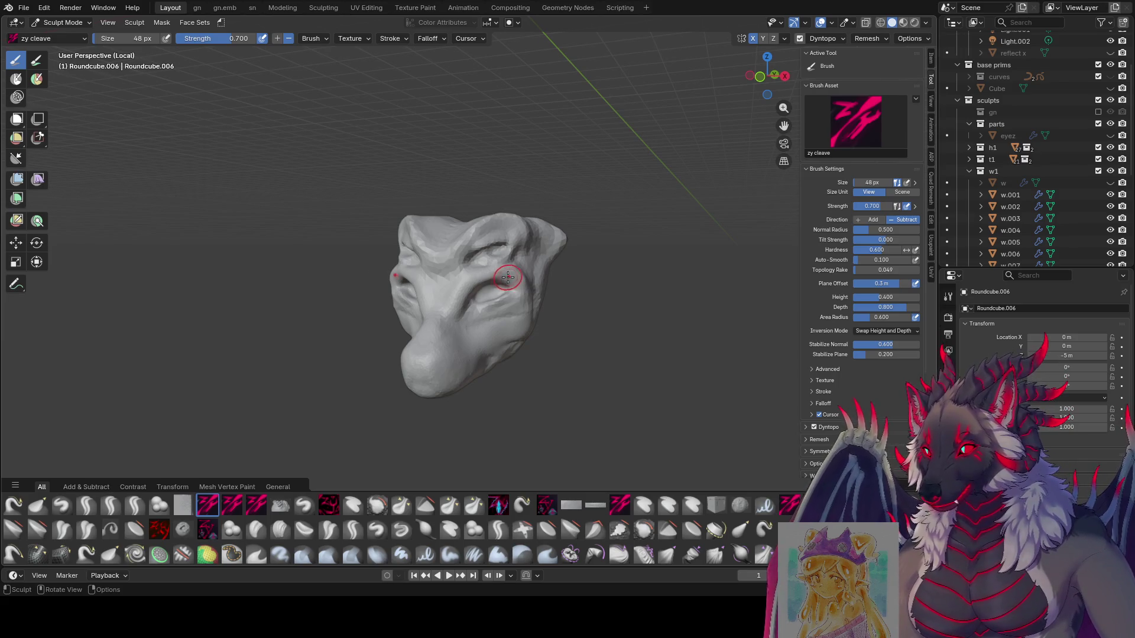
mouse_move(508, 277)
middle_down()
mouse_move(532, 254)
mouse_move(476, 241)
mouse_move(496, 238)
mouse_move(504, 258)
mouse_move(540, 252)
mouse_move(487, 263)
middle_up()
key(f)
click(476, 240)
key(f)
key(ctrl+s)
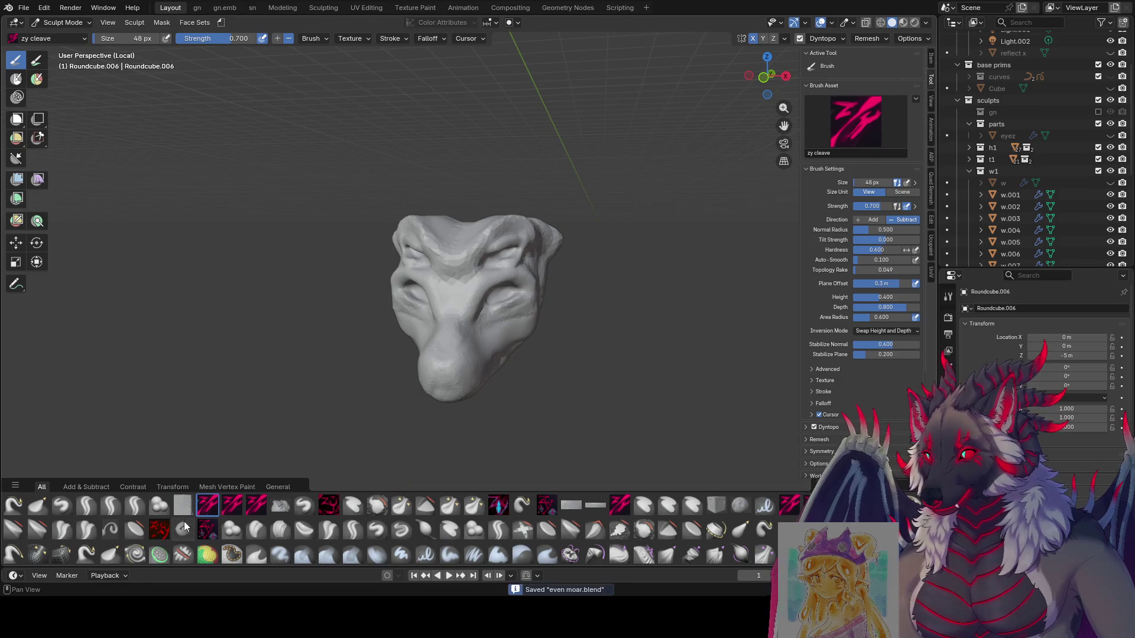
click(135, 505)
Deepen the eye areas and carve dark creases into the brow with zy lid.
drag(488, 281, 437, 307)
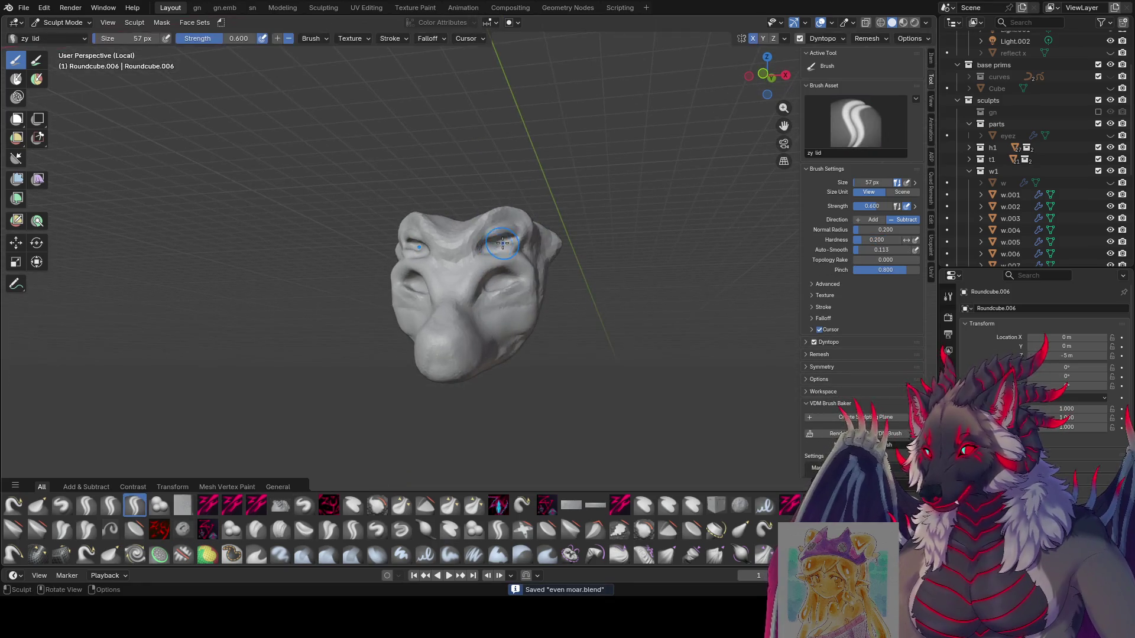
mouse_move(502, 260)
middle_down()
mouse_move(521, 244)
mouse_move(512, 238)
middle_up()
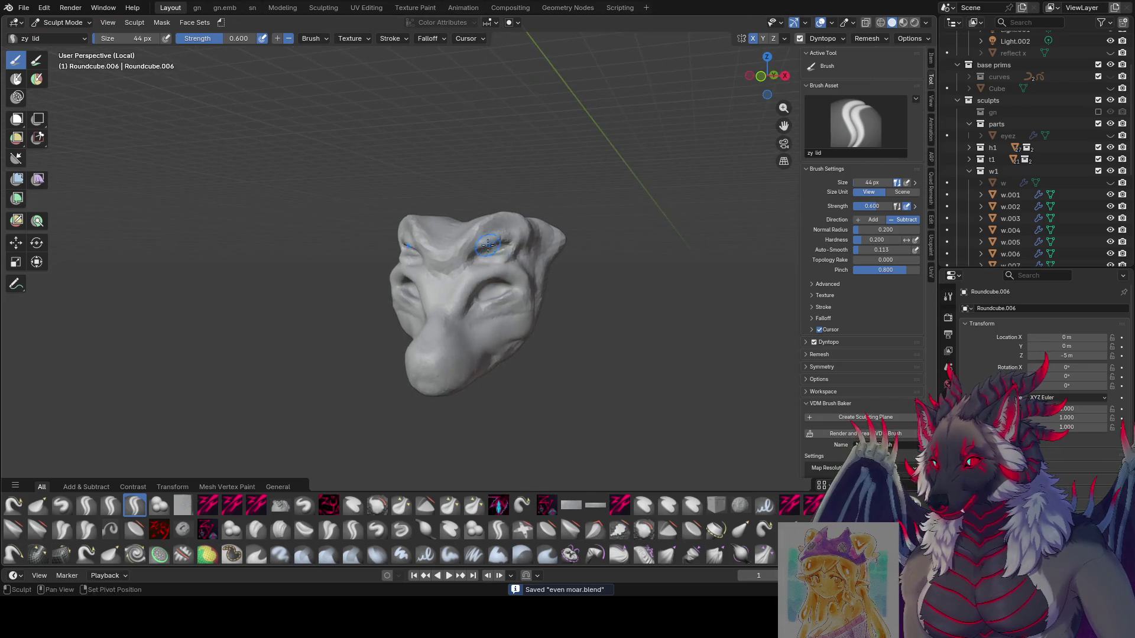
drag(512, 238, 505, 243)
mouse_move(506, 242)
middle_down()
mouse_move(492, 280)
mouse_move(501, 282)
middle_up()
drag(501, 283, 511, 283)
mouse_move(510, 284)
middle_down()
mouse_move(422, 293)
mouse_move(517, 296)
middle_up()
drag(519, 297, 497, 304)
Deepen the right eye and the brow crease between the eyes, then select zy cleave.
mouse_move(497, 304)
middle_down()
mouse_move(513, 282)
mouse_move(467, 260)
middle_up()
mouse_move(444, 278)
mouse_down()
mouse_move(435, 287)
mouse_move(476, 229)
mouse_up()
middle_drag(475, 230, 468, 246)
mouse_move(467, 246)
mouse_down()
mouse_move(453, 264)
mouse_move(467, 244)
mouse_up()
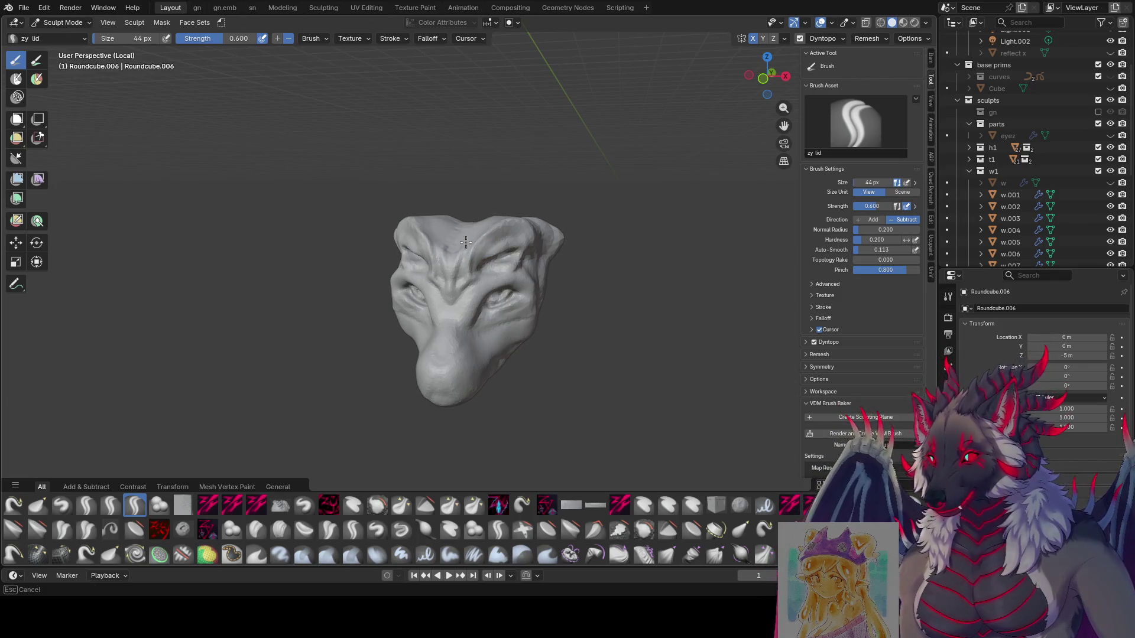
mouse_move(467, 243)
middle_down()
mouse_move(473, 260)
mouse_move(481, 253)
middle_up()
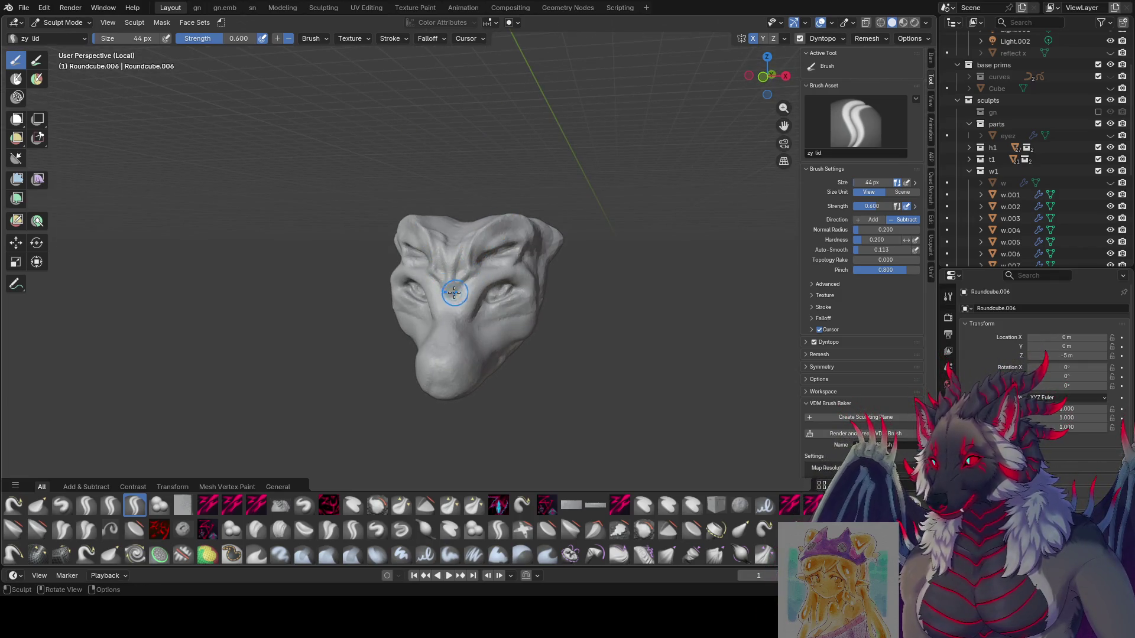
click(218, 505)
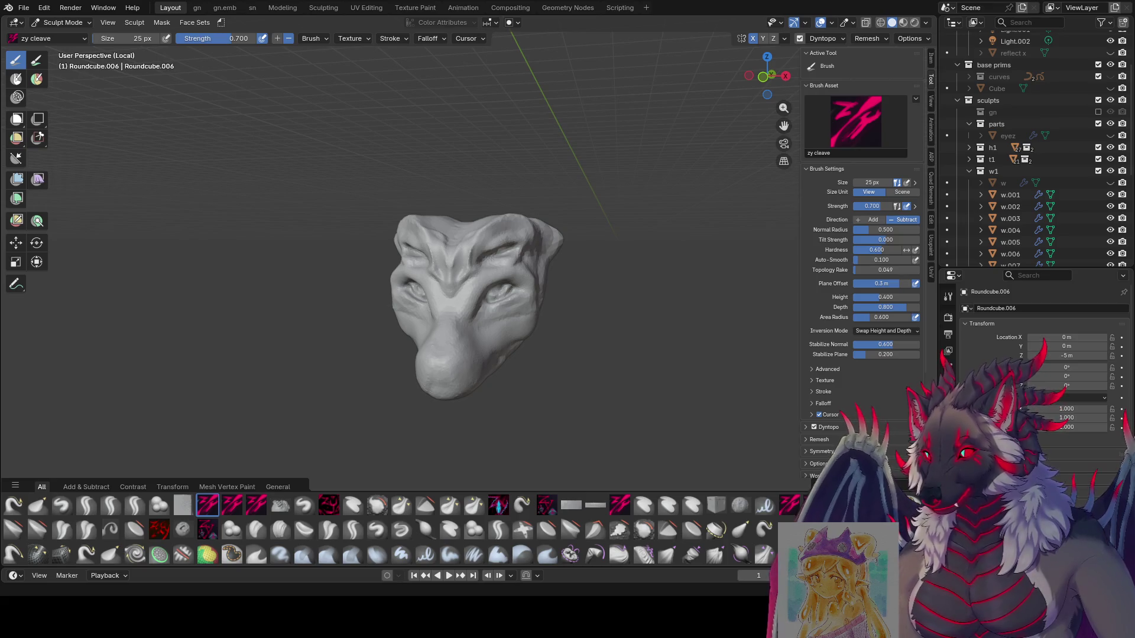
Carve zy cleave creases into the upper head with the brush at 75 px.
mouse_move(591, 248)
middle_down()
mouse_move(643, 248)
mouse_move(507, 237)
middle_up()
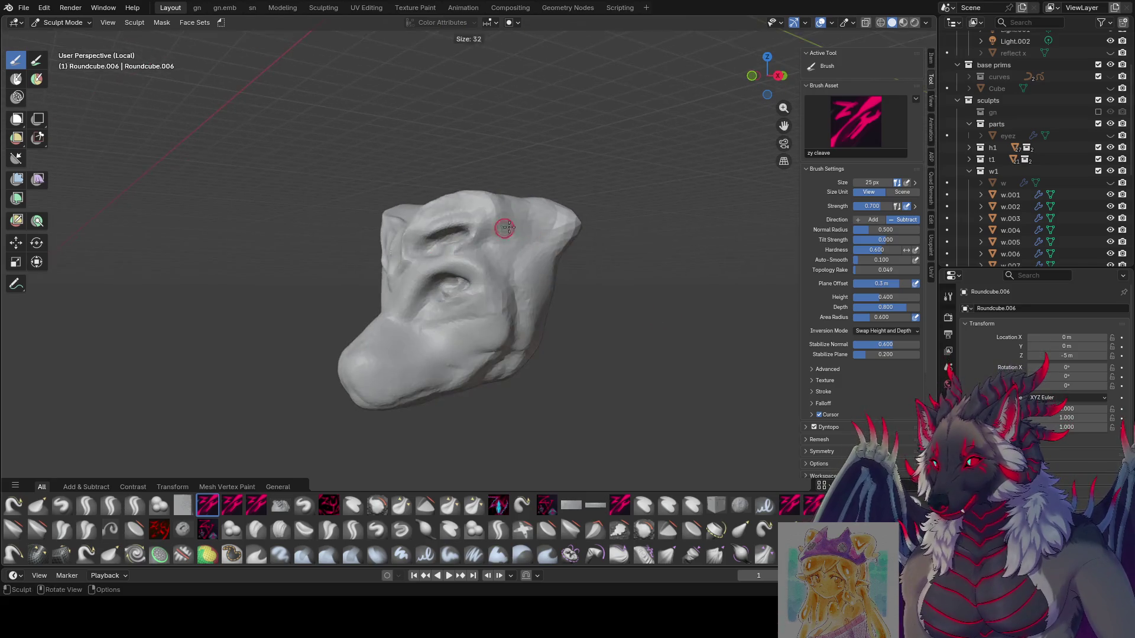
key(f)
mouse_move(555, 240)
mouse_down()
mouse_move(514, 248)
mouse_move(544, 253)
mouse_move(537, 231)
mouse_up()
middle_drag(538, 231, 524, 317)
Enlarge the brush to 93 px and build rounded bulges on the head's sides.
key(f)
mouse_move(530, 284)
mouse_down()
mouse_move(502, 290)
mouse_move(508, 307)
mouse_move(492, 285)
mouse_move(500, 296)
mouse_up()
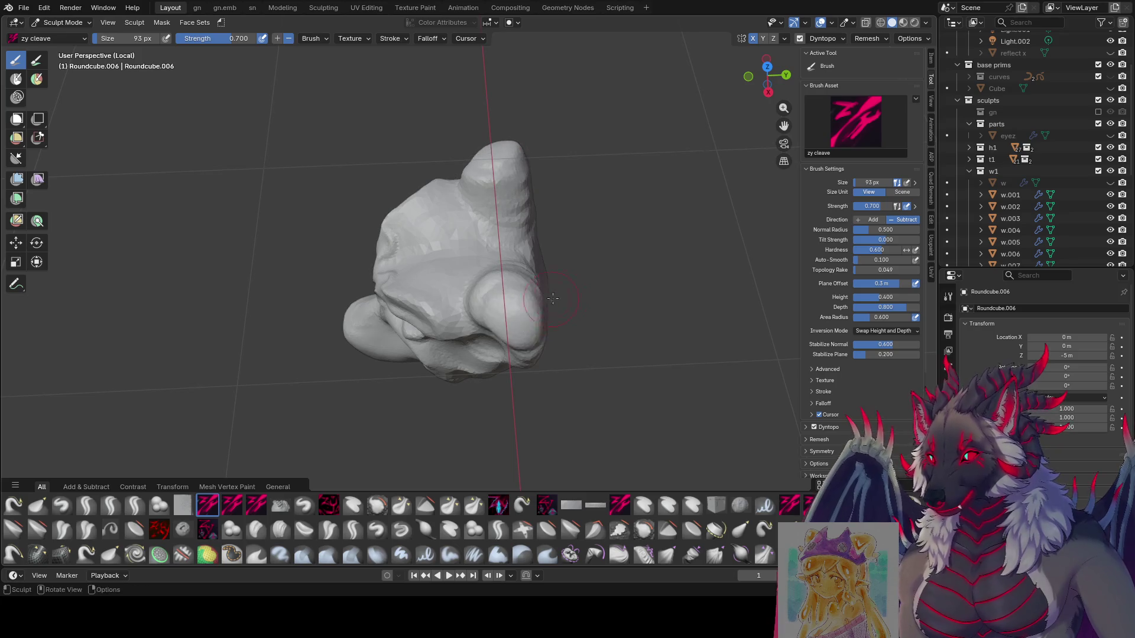
middle_drag(499, 295, 562, 213)
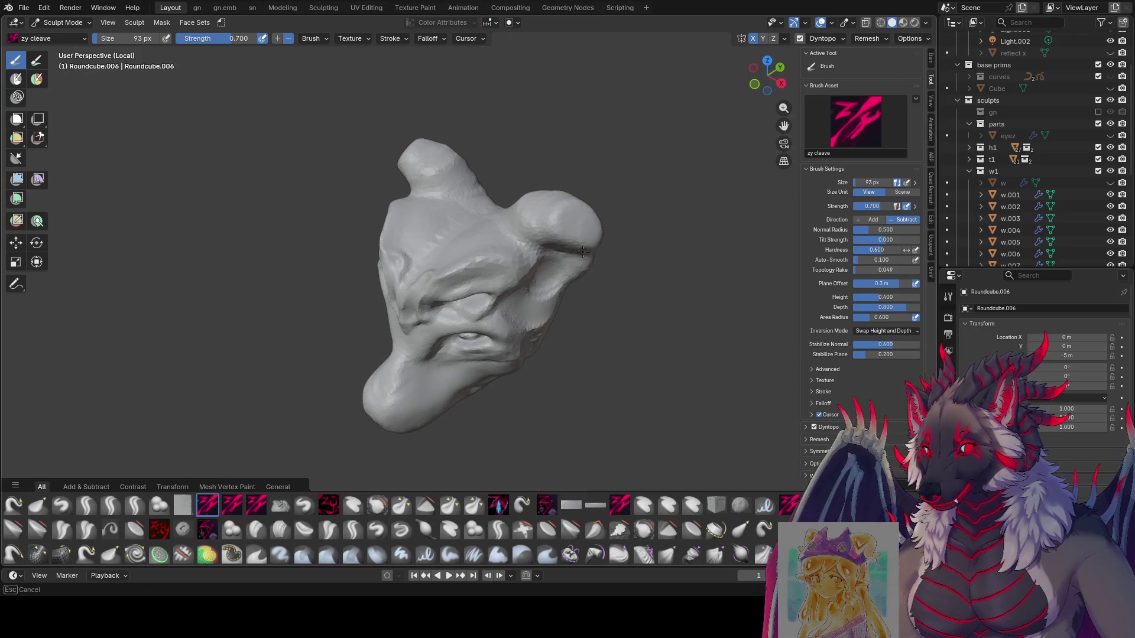
middle_drag(594, 253, 574, 253)
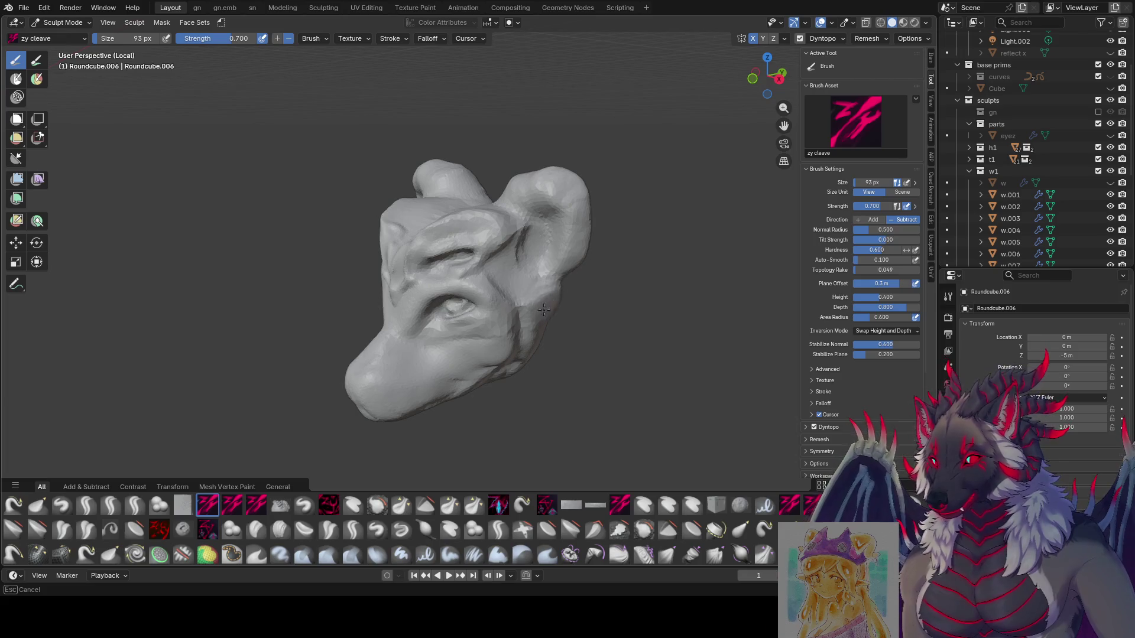
mouse_move(543, 309)
middle_down()
mouse_move(506, 254)
mouse_move(577, 299)
mouse_move(570, 273)
mouse_move(499, 299)
mouse_move(430, 299)
mouse_move(532, 284)
mouse_move(625, 303)
mouse_move(591, 260)
mouse_move(520, 234)
middle_up()
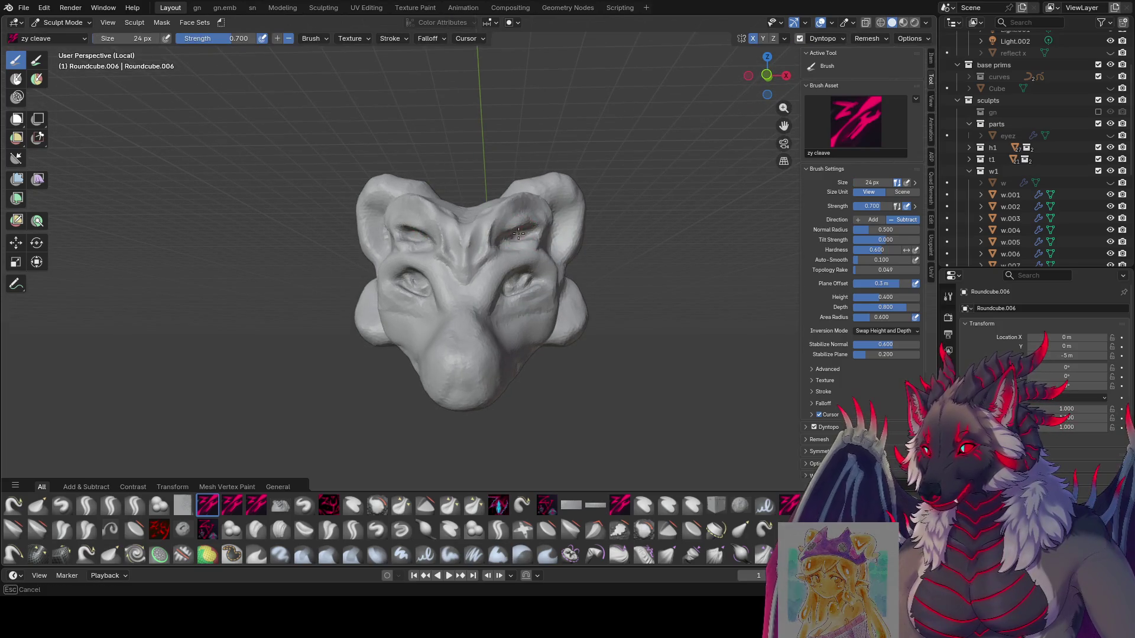
Set the zy cleave brush to 26 px and save the sculpt file.
mouse_move(519, 228)
middle_down()
mouse_move(508, 248)
mouse_move(539, 252)
mouse_move(492, 282)
mouse_move(508, 282)
mouse_move(535, 252)
mouse_move(449, 239)
mouse_move(441, 255)
mouse_move(508, 239)
mouse_move(455, 233)
mouse_move(532, 224)
mouse_move(493, 246)
middle_up()
key(ctrl+s)
key(bracketright)
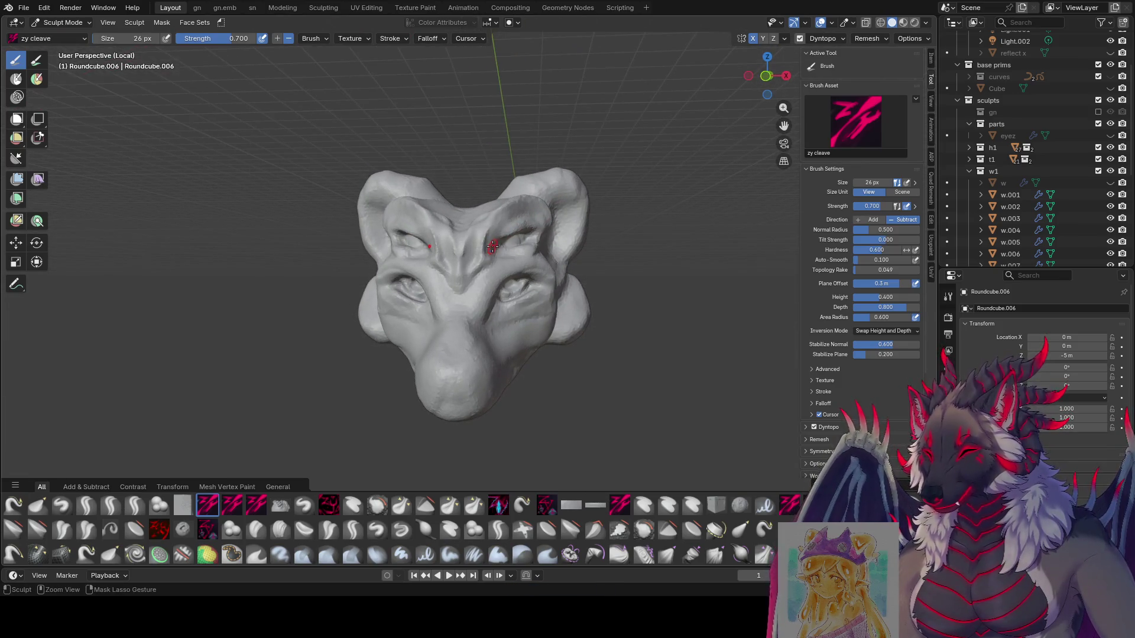
key(ctrl+s)
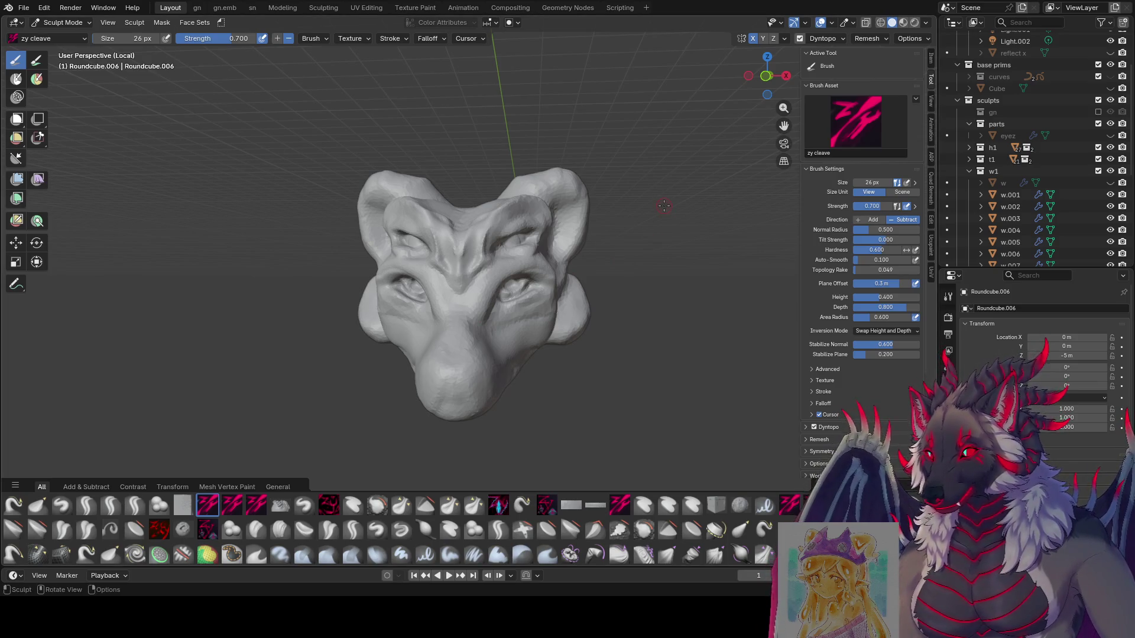
Refine the brow with the cleave brush at 44 px, saving along the way.
mouse_move(664, 206)
middle_down()
mouse_move(538, 225)
mouse_move(539, 266)
mouse_move(519, 281)
mouse_move(654, 281)
mouse_move(480, 285)
mouse_move(390, 319)
mouse_move(443, 316)
mouse_move(435, 299)
mouse_move(435, 314)
middle_up()
key(bracketright)
key(bracketright)
key(bracketright)
key(f)
click(365, 321)
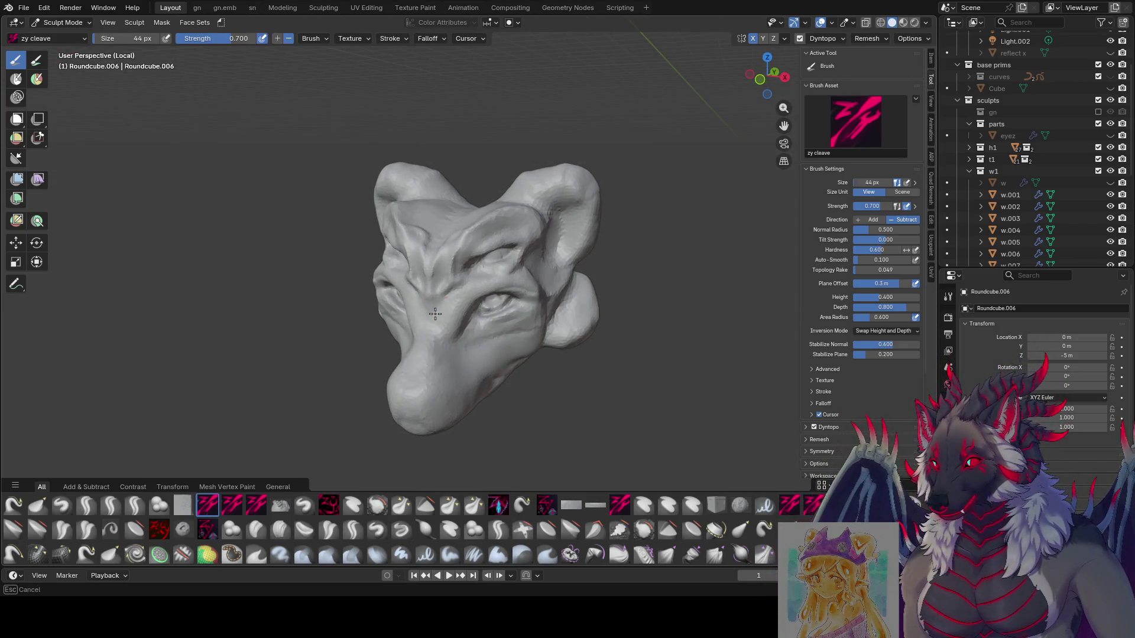
key(ctrl+s)
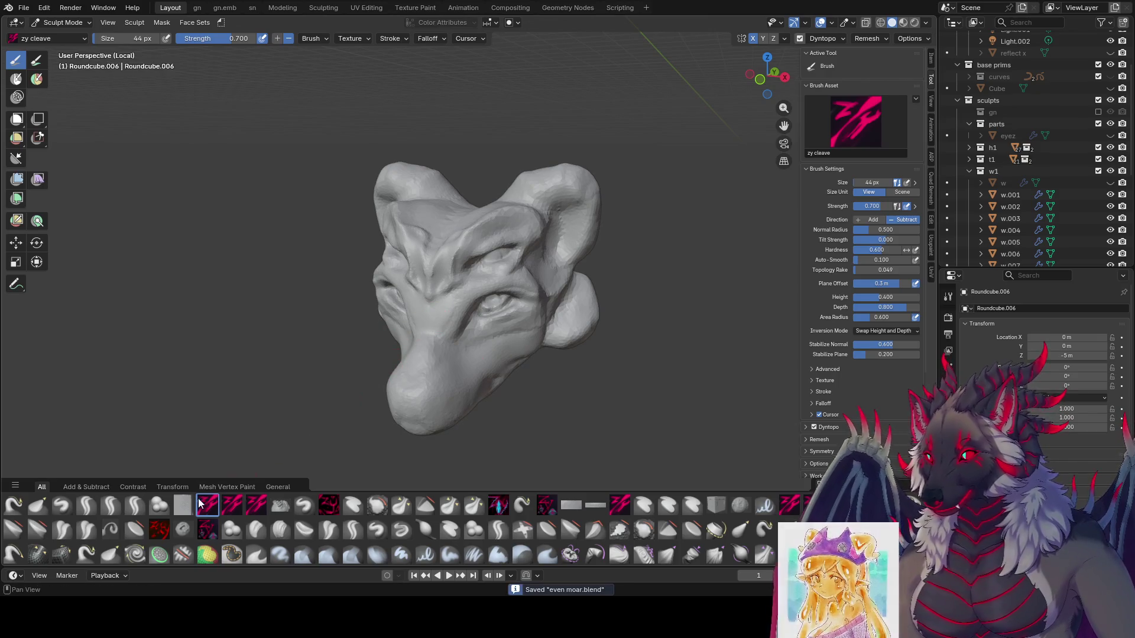
middle_drag(414, 361, 432, 350)
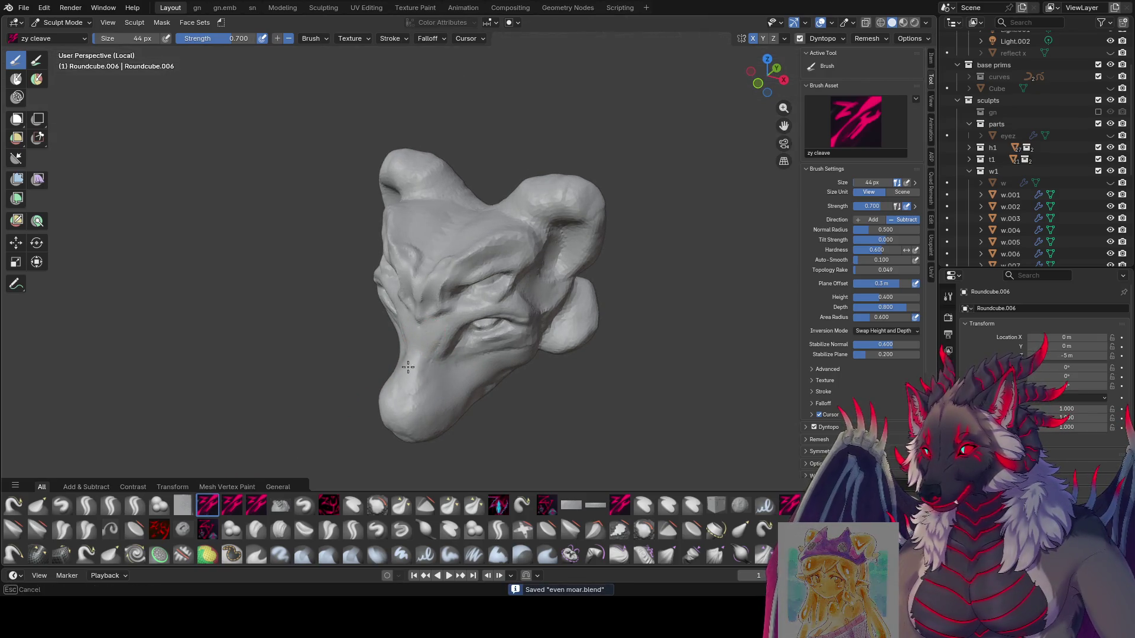
mouse_move(396, 393)
middle_down()
mouse_move(328, 343)
mouse_move(432, 347)
mouse_move(355, 342)
mouse_move(362, 370)
mouse_move(380, 337)
mouse_move(384, 372)
mouse_move(426, 343)
mouse_move(354, 339)
mouse_move(414, 343)
mouse_move(375, 353)
mouse_move(446, 300)
mouse_move(362, 375)
mouse_move(597, 366)
middle_up()
Resize the brush to 79 px and shape nostrils into the snout.
key(bracketleft)
key(bracketleft)
key(bracketright)
key(bracketright)
key(bracketright)
key(f)
mouse_move(515, 338)
middle_down()
mouse_move(464, 328)
mouse_move(380, 336)
mouse_move(390, 307)
mouse_move(473, 284)
middle_up()
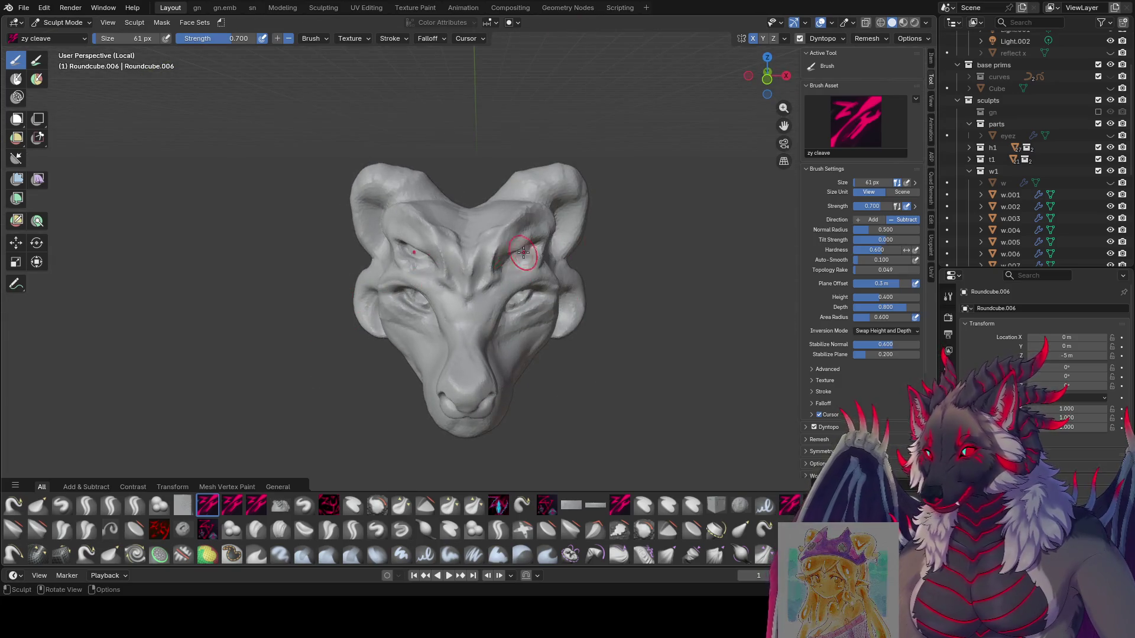
mouse_move(518, 246)
middle_down()
mouse_move(550, 223)
mouse_move(567, 246)
mouse_move(532, 225)
mouse_move(604, 186)
middle_up()
Pull the side bulges up into pointed ears with a 227 px Grab brush.
key(g)
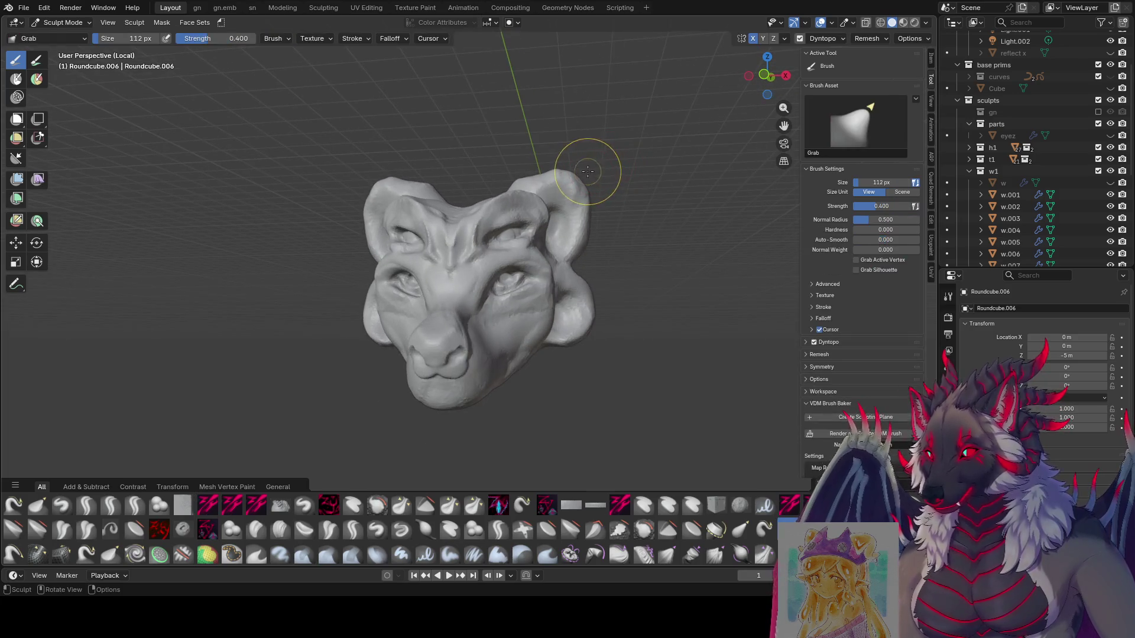
mouse_move(656, 210)
middle_down()
mouse_move(595, 302)
mouse_move(502, 320)
middle_up()
mouse_move(413, 358)
middle_down()
mouse_move(603, 314)
mouse_move(520, 388)
mouse_move(698, 428)
mouse_move(727, 370)
mouse_move(615, 320)
mouse_move(552, 250)
mouse_move(552, 172)
mouse_move(662, 167)
mouse_move(552, 153)
mouse_move(532, 223)
mouse_move(544, 253)
mouse_move(556, 201)
mouse_move(502, 326)
middle_up()
middle_drag(466, 253, 432, 203)
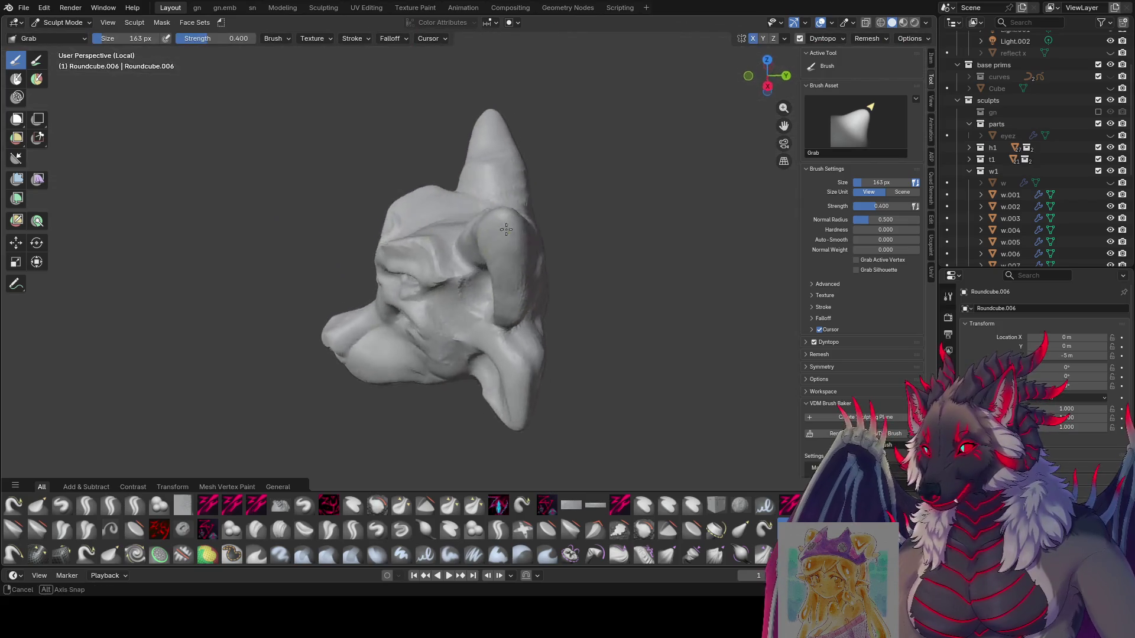
key(f)
click(514, 295)
Check the ears from lower angles, shrink the brush to 121 px, and save 'even moar.blend'.
mouse_move(514, 295)
middle_down()
mouse_move(539, 246)
mouse_move(602, 254)
mouse_move(586, 345)
mouse_move(562, 326)
mouse_move(686, 301)
mouse_move(671, 261)
mouse_move(593, 246)
mouse_move(563, 254)
middle_up()
scroll(650, 254, down, 4)
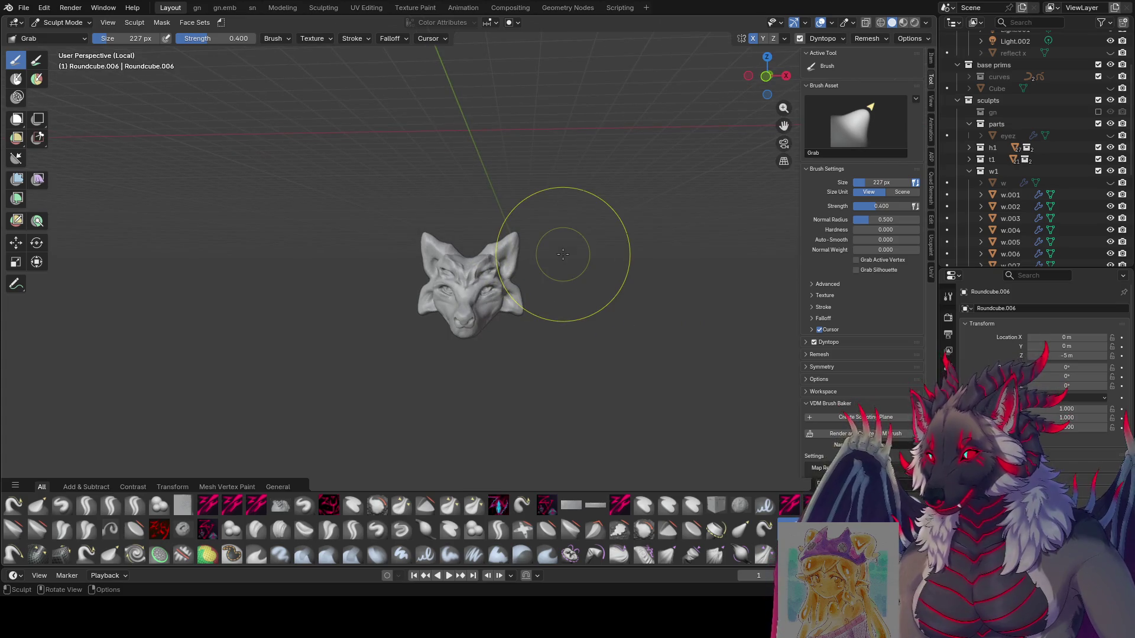
scroll(547, 239, up, 4)
mouse_move(563, 296)
middle_down()
mouse_move(485, 365)
mouse_move(469, 413)
mouse_move(453, 367)
mouse_move(451, 388)
middle_up()
key(bracketleft)
key(bracketleft)
key(bracketleft)
key(ctrl+s)
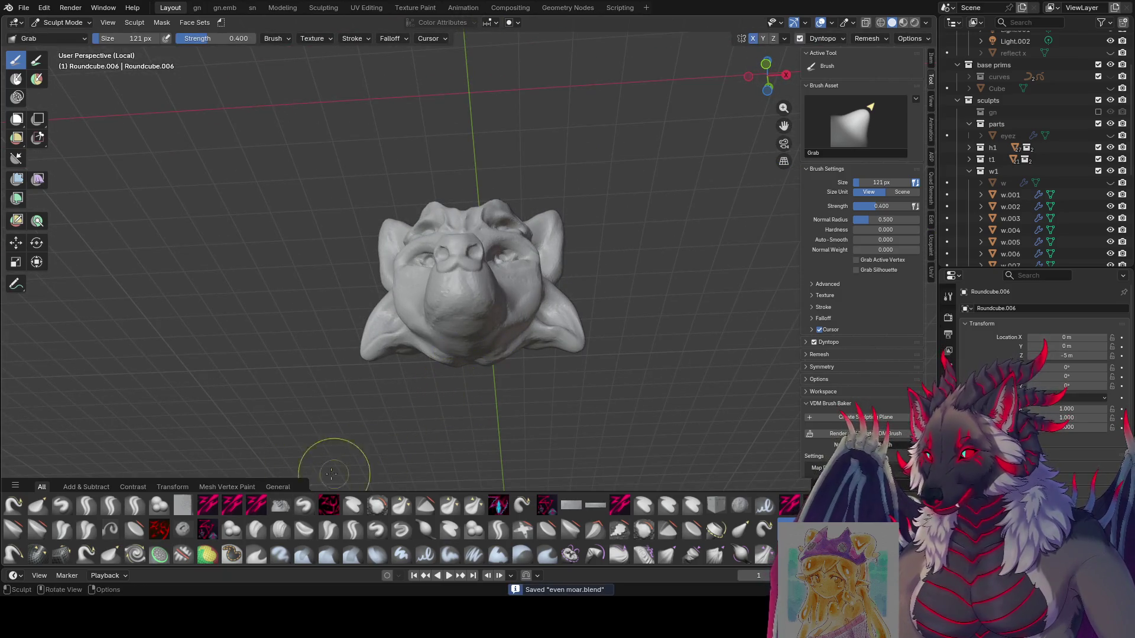
click(498, 530)
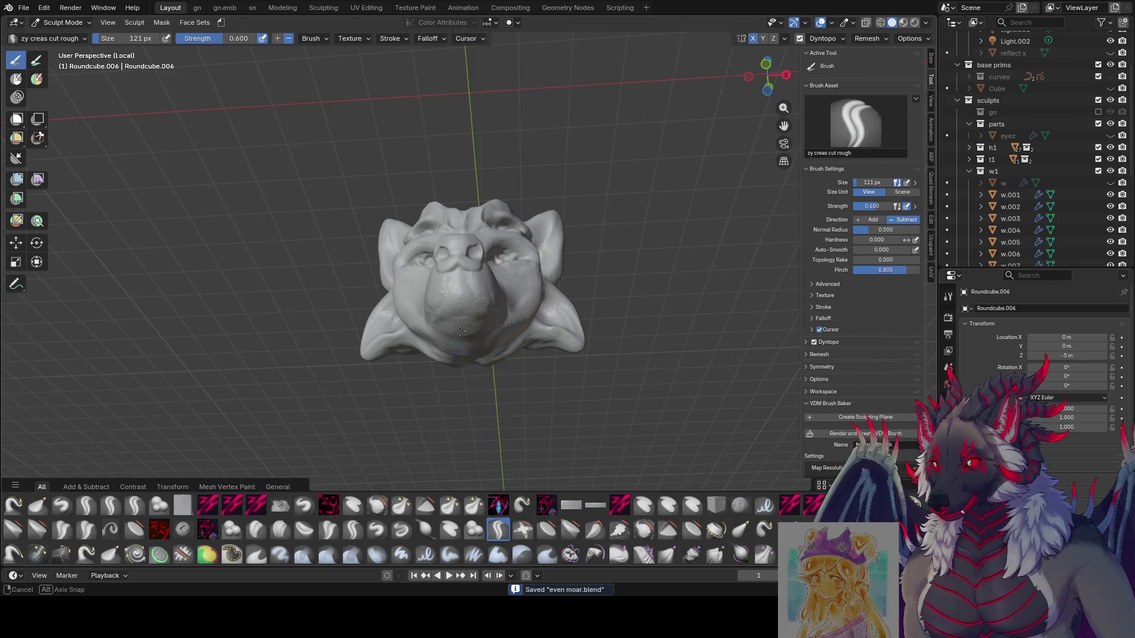
Orbit around the fox head and size the zy creas cut rough brush to 72 px.
mouse_move(461, 355)
middle_down()
mouse_move(431, 266)
mouse_move(401, 324)
middle_up()
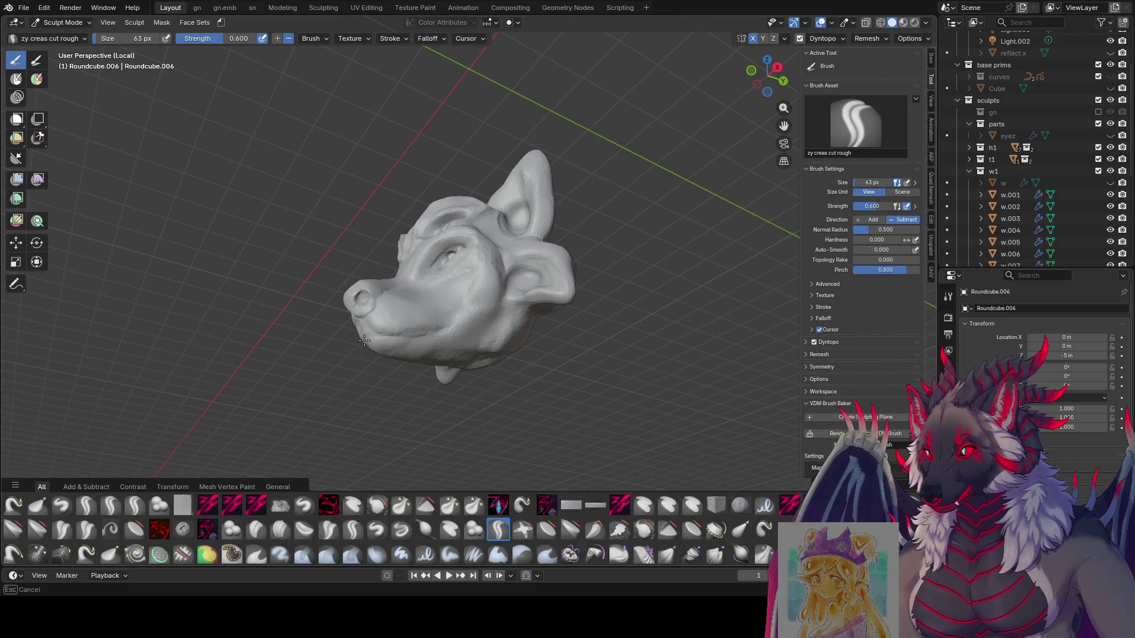
middle_drag(364, 341, 508, 367)
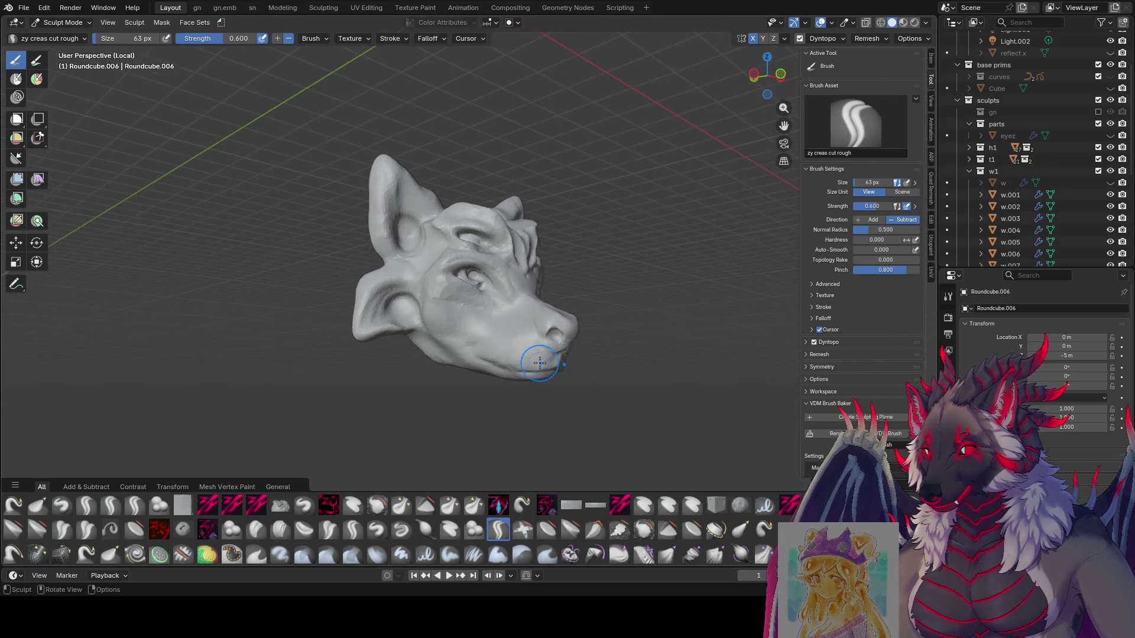
mouse_move(522, 358)
middle_down()
mouse_move(399, 361)
mouse_move(490, 348)
mouse_move(641, 353)
mouse_move(512, 342)
middle_up()
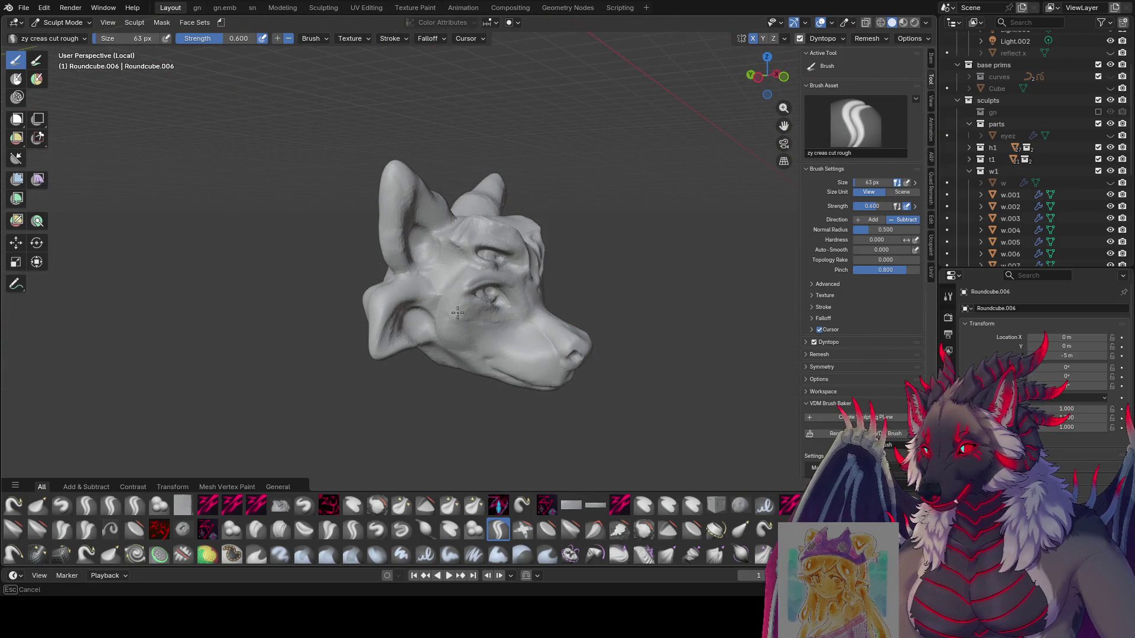
middle_drag(457, 313, 445, 322)
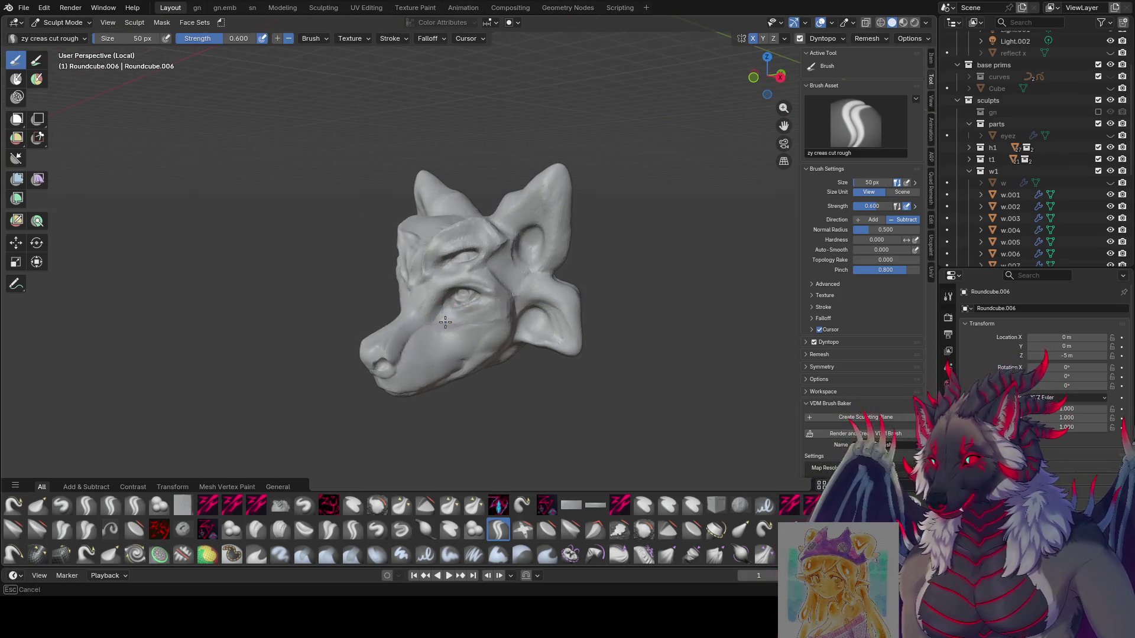
mouse_move(514, 289)
middle_down()
mouse_move(484, 304)
mouse_move(453, 244)
mouse_move(568, 266)
mouse_move(488, 280)
mouse_move(473, 222)
mouse_move(468, 254)
mouse_move(484, 269)
mouse_move(515, 254)
middle_up()
key(f)
click(488, 280)
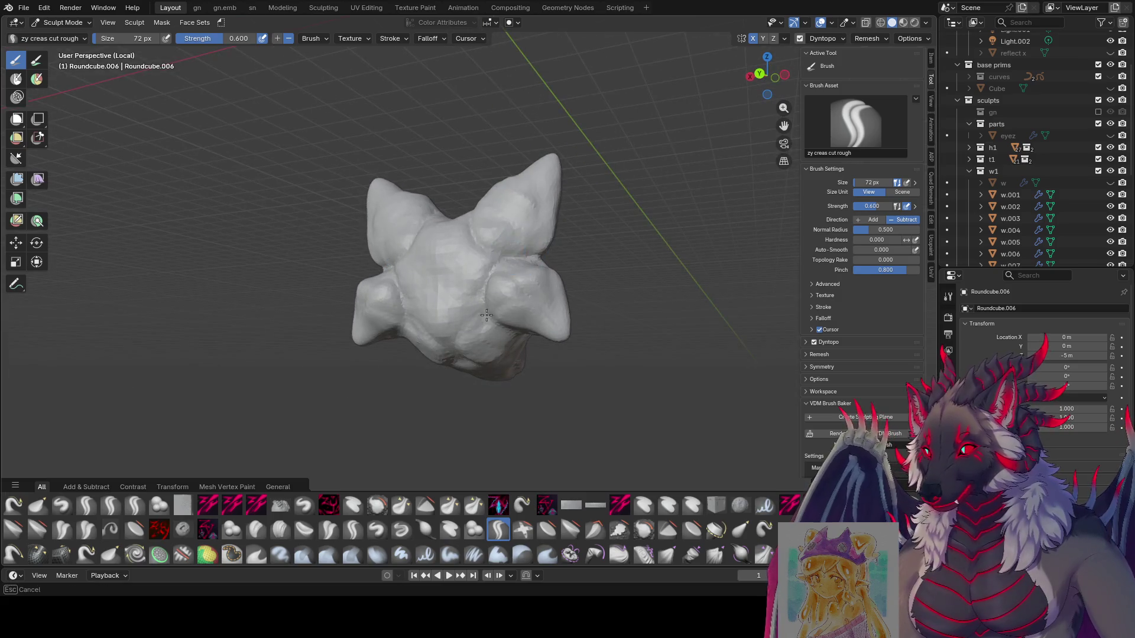
Score rough creases into the forehead with the brush at 81 px, then save.
mouse_move(485, 315)
middle_down()
mouse_move(474, 280)
mouse_move(456, 284)
mouse_move(469, 286)
mouse_move(463, 276)
mouse_move(507, 295)
mouse_move(520, 278)
mouse_move(499, 305)
mouse_move(674, 261)
mouse_move(646, 304)
middle_up()
key(f)
click(458, 284)
key(f)
click(526, 310)
key(f)
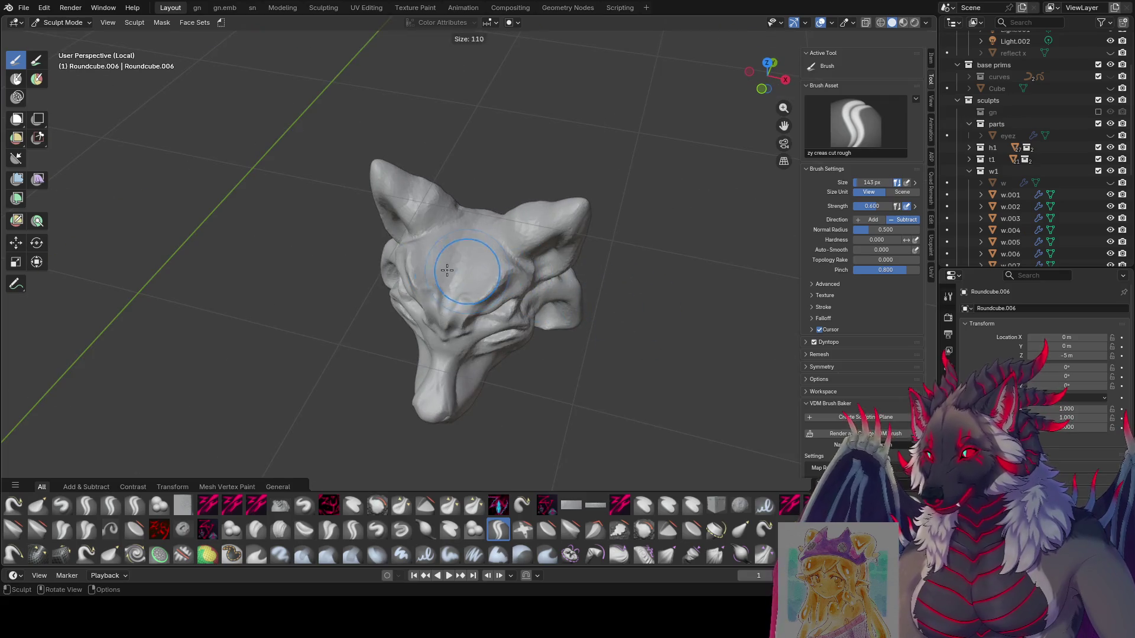
click(420, 273)
mouse_move(460, 273)
middle_down()
mouse_move(474, 228)
mouse_move(469, 260)
middle_up()
key(ctrl+s)
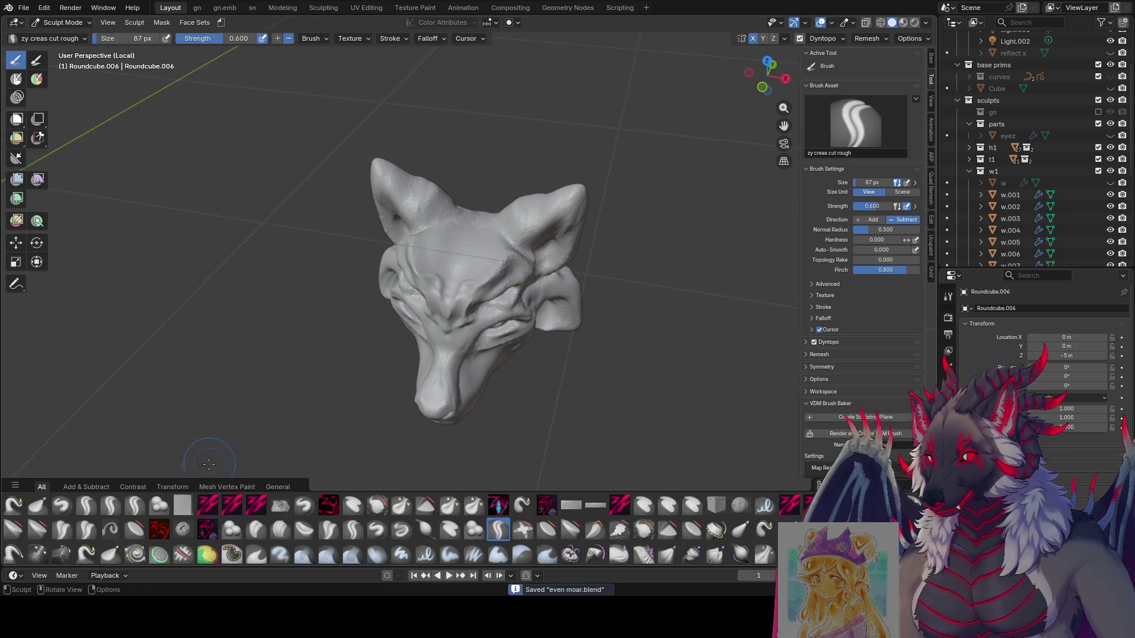
Switch to the Blob brush and shrink it to 72 px.
click(233, 530)
mouse_move(449, 296)
middle_down()
mouse_move(469, 235)
mouse_move(456, 240)
mouse_move(458, 256)
middle_up()
key(bracketleft)
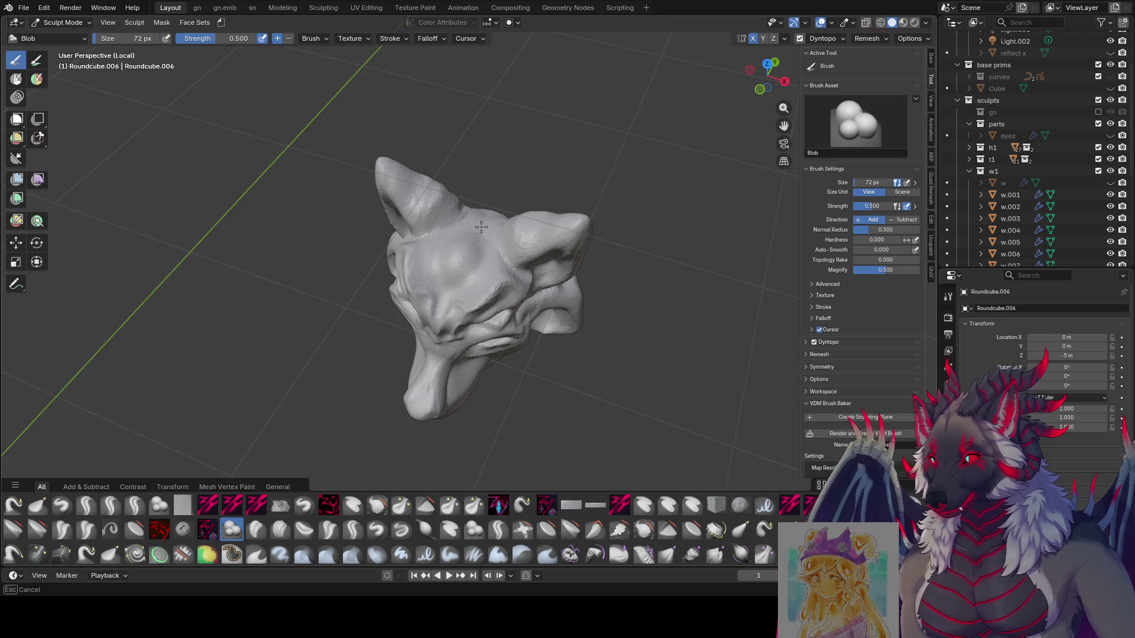
Shrink the Blob brush to 48 px and dab a rounded bump on the forehead centre.
mouse_move(481, 227)
middle_down()
mouse_move(469, 261)
mouse_move(503, 205)
middle_up()
key(bracketright)
key(bracketleft)
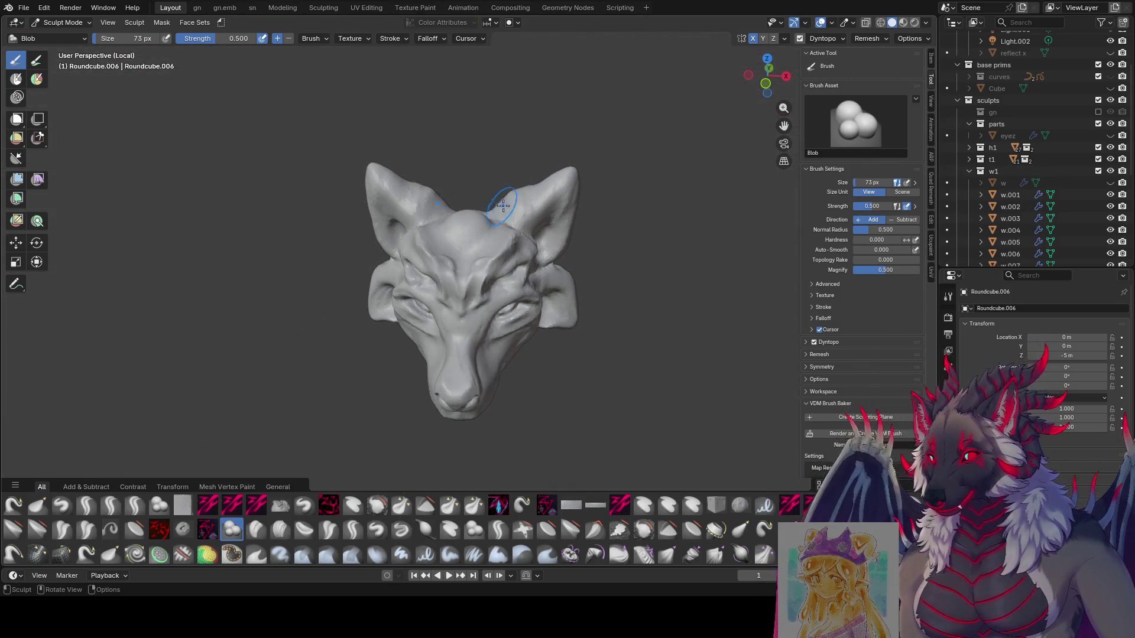
key(bracketleft)
key(bracketleft)
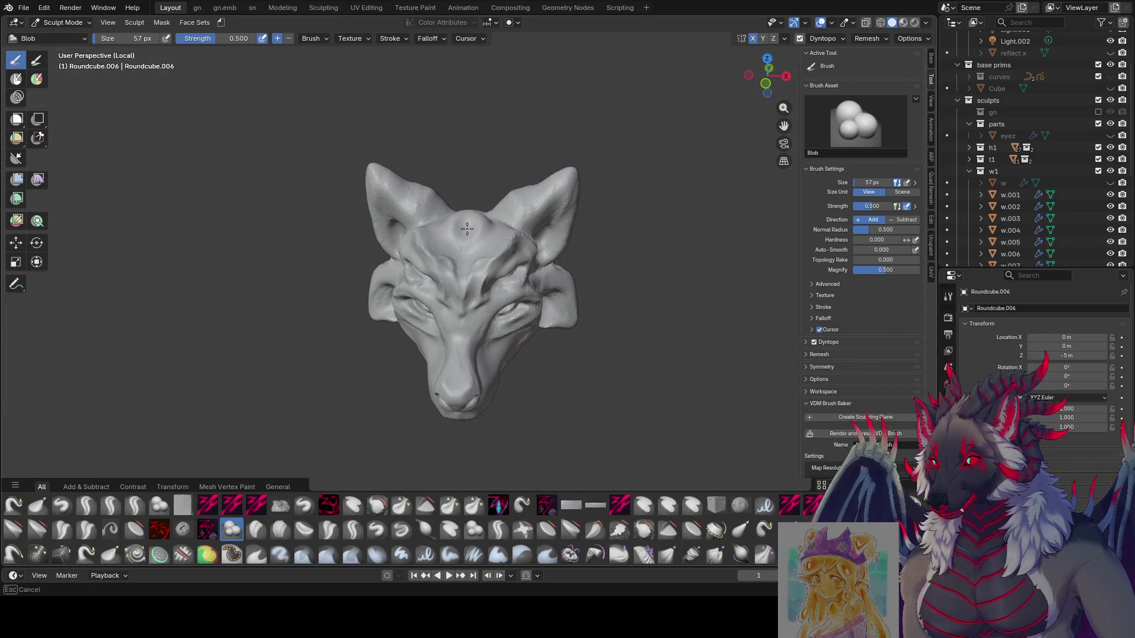
middle_drag(464, 230, 464, 225)
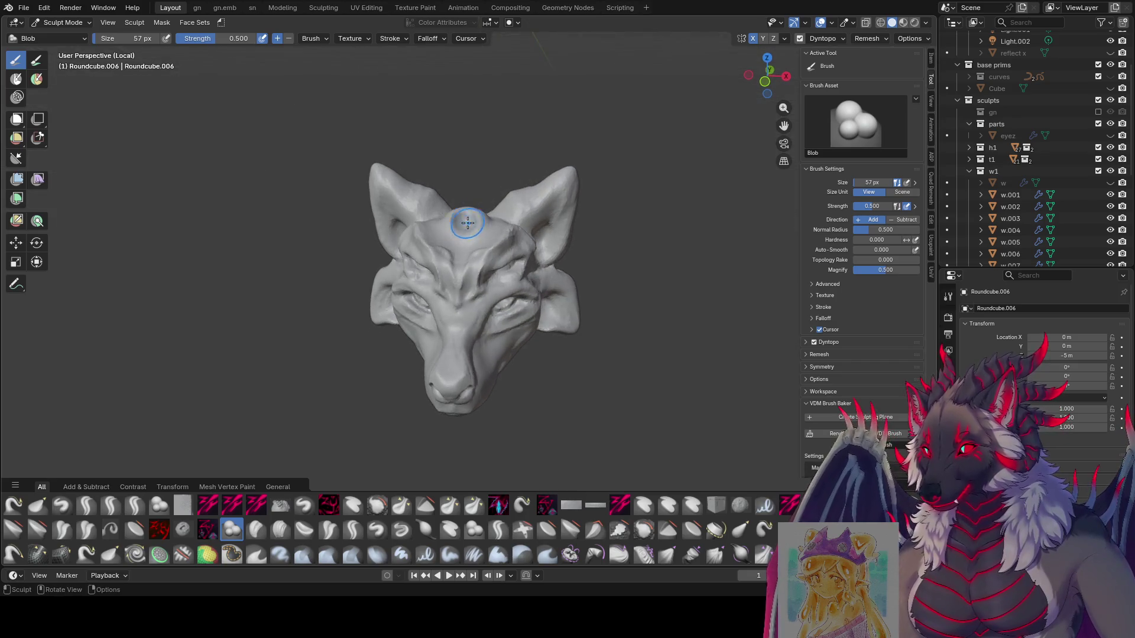
key(bracketleft)
key(bracketleft)
key(bracketleft)
key(bracketleft)
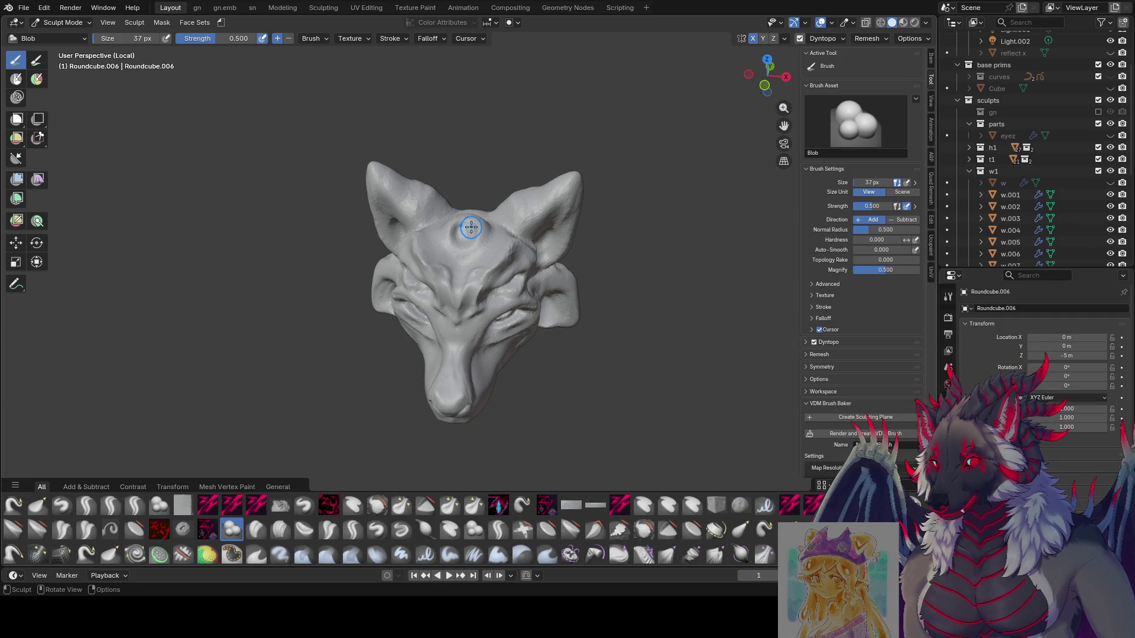
click(498, 505)
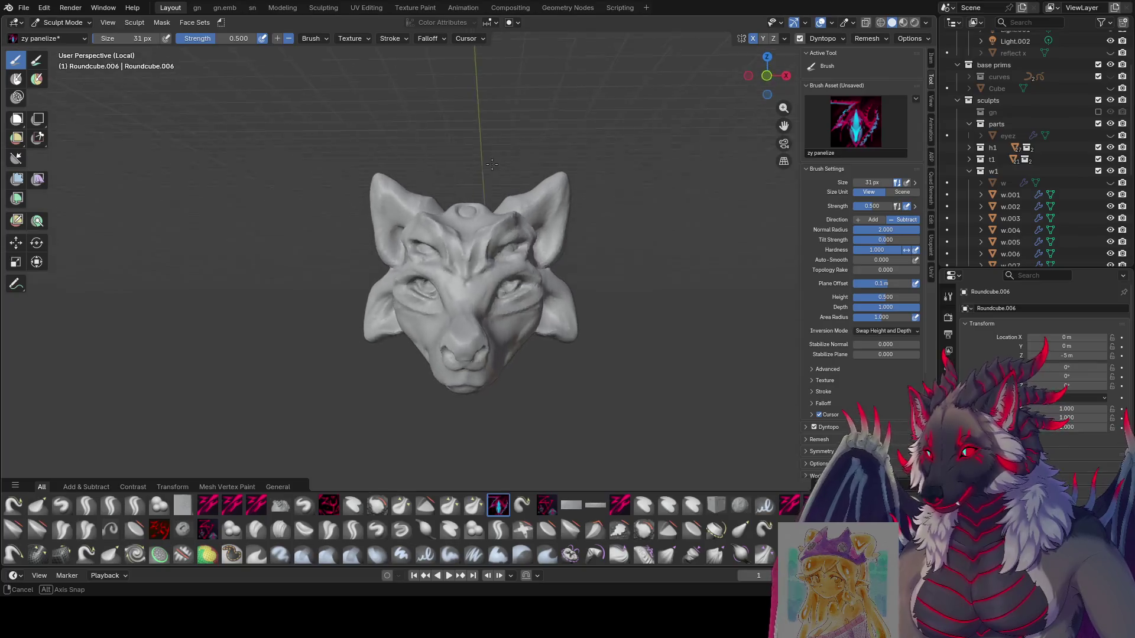
Set the zy panelize brush to 49 px, orbit the wolf head, and save.
mouse_move(473, 307)
middle_down()
mouse_move(442, 256)
mouse_move(476, 244)
middle_up()
key(bracketright)
key(bracketright)
key(bracketright)
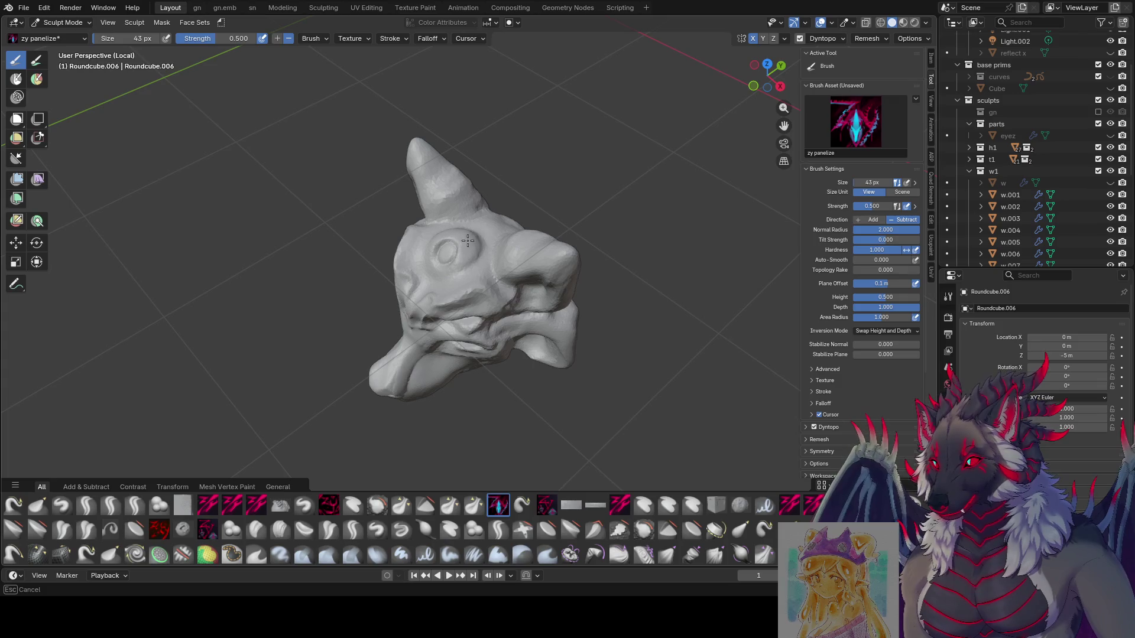
mouse_move(459, 254)
middle_down()
mouse_move(578, 182)
mouse_move(638, 178)
mouse_move(538, 198)
mouse_move(536, 226)
mouse_move(576, 198)
mouse_move(473, 189)
mouse_move(563, 157)
middle_up()
key(bracketright)
key(bracketright)
key(bracketleft)
key(bracketleft)
key(bracketleft)
key(bracketleft)
key(bracketright)
key(bracketright)
key(bracketright)
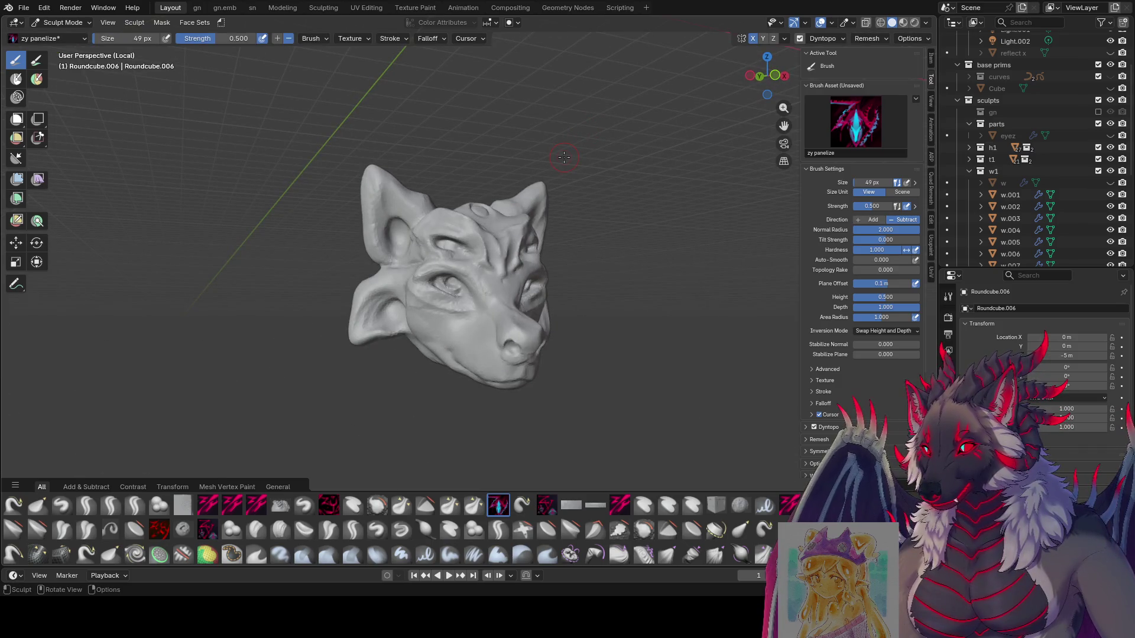
mouse_move(366, 278)
middle_down()
mouse_move(342, 284)
mouse_move(572, 265)
mouse_move(420, 262)
mouse_move(480, 248)
mouse_move(622, 258)
mouse_move(562, 220)
mouse_move(591, 221)
mouse_move(543, 218)
middle_up()
key(ctrl+s)
key(ctrl+s)
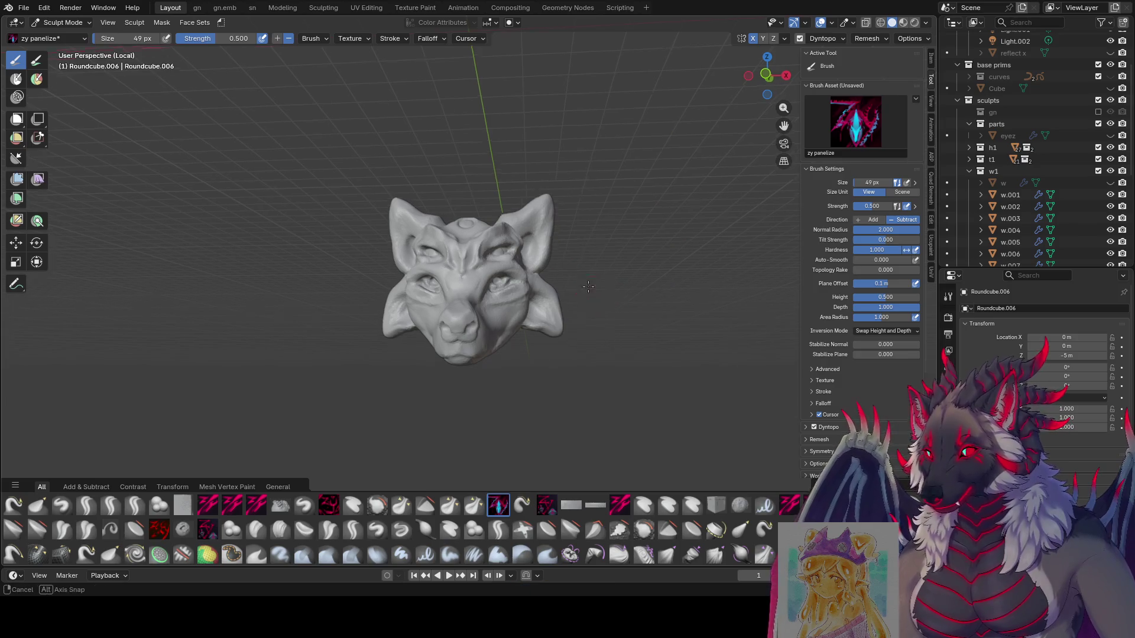
Enlarge the brush to 65 px and cut panel lines across the skull top, saving again.
mouse_move(603, 312)
middle_down()
mouse_move(495, 320)
mouse_move(485, 295)
middle_up()
key(f)
click(486, 293)
drag(487, 294, 455, 324)
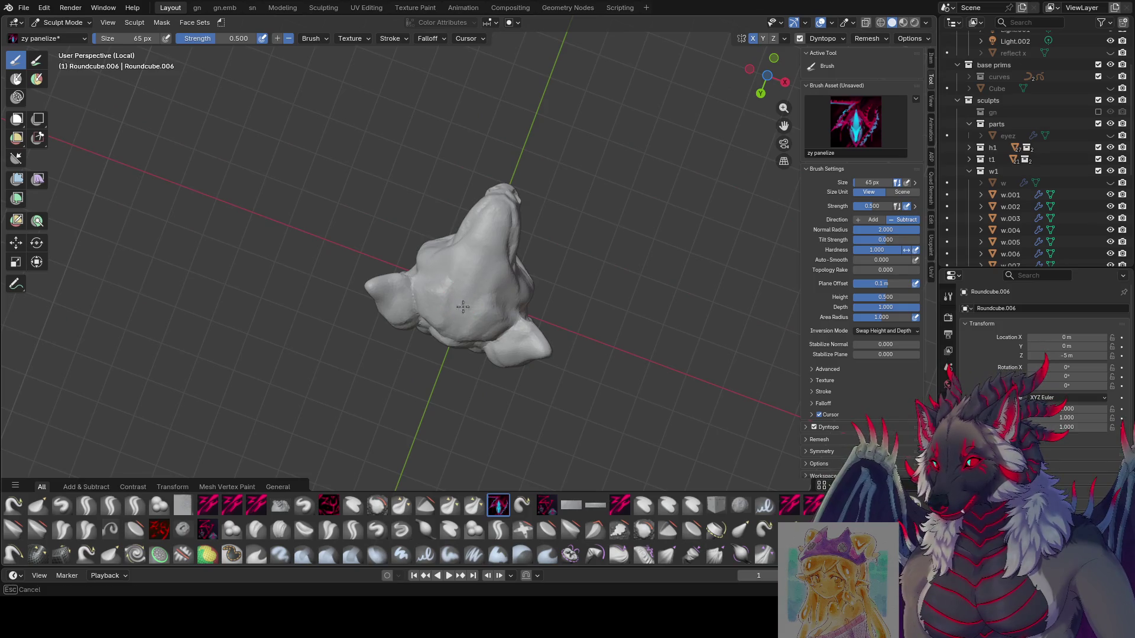
key(ctrl+s)
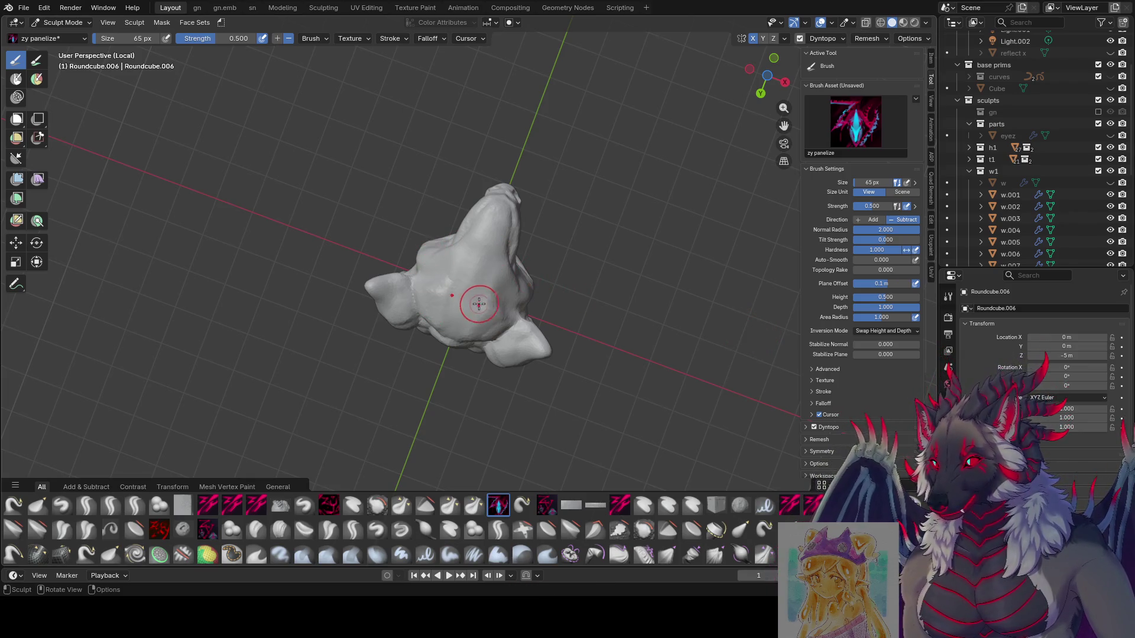
drag(468, 312, 459, 308)
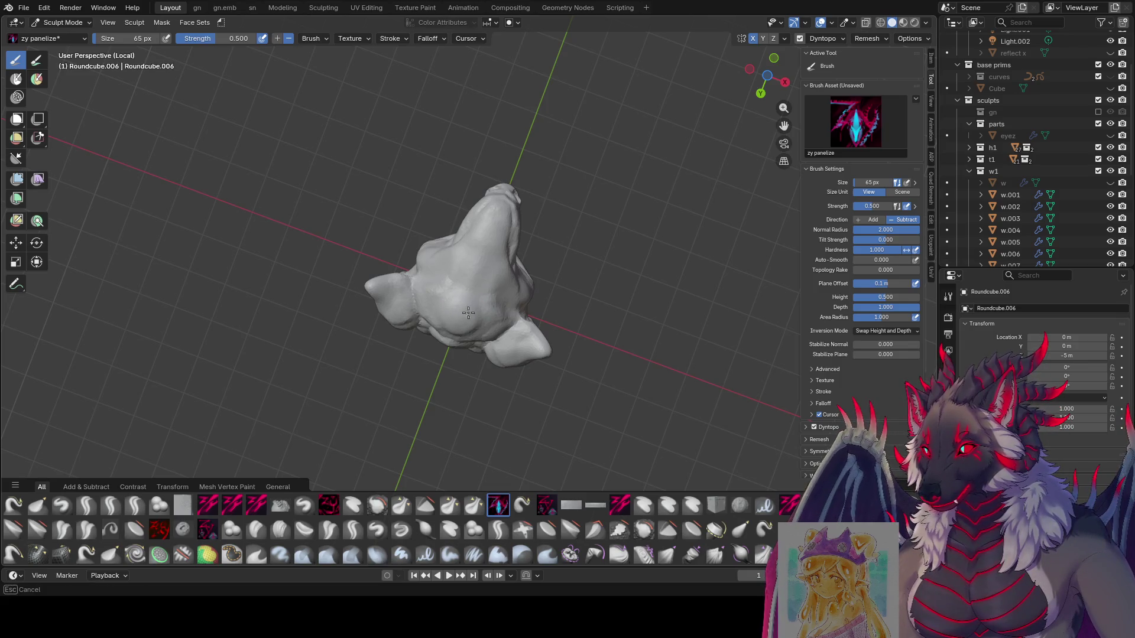
mouse_move(468, 313)
middle_down()
mouse_move(449, 308)
mouse_move(467, 320)
mouse_move(458, 325)
mouse_move(448, 282)
mouse_move(464, 296)
mouse_move(455, 404)
mouse_move(448, 361)
mouse_move(445, 389)
mouse_move(459, 377)
mouse_move(435, 331)
mouse_move(327, 397)
mouse_move(496, 395)
mouse_move(472, 394)
mouse_move(535, 367)
middle_up()
With zy cleave, bulge the neck downward into a bust base, then shrink the brush to 62 px.
click(207, 505)
mouse_move(535, 367)
mouse_down()
mouse_move(496, 407)
mouse_move(502, 384)
mouse_move(487, 411)
mouse_move(505, 408)
mouse_up()
mouse_move(505, 408)
middle_down()
mouse_move(506, 393)
mouse_move(530, 392)
mouse_move(519, 388)
middle_up()
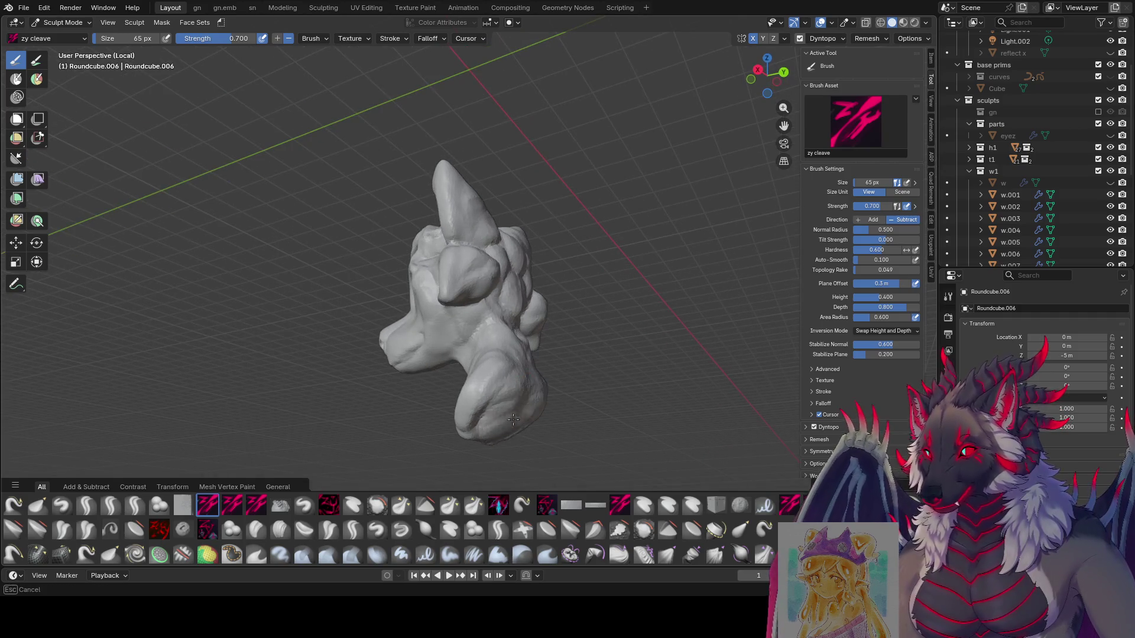
middle_drag(516, 422, 566, 407)
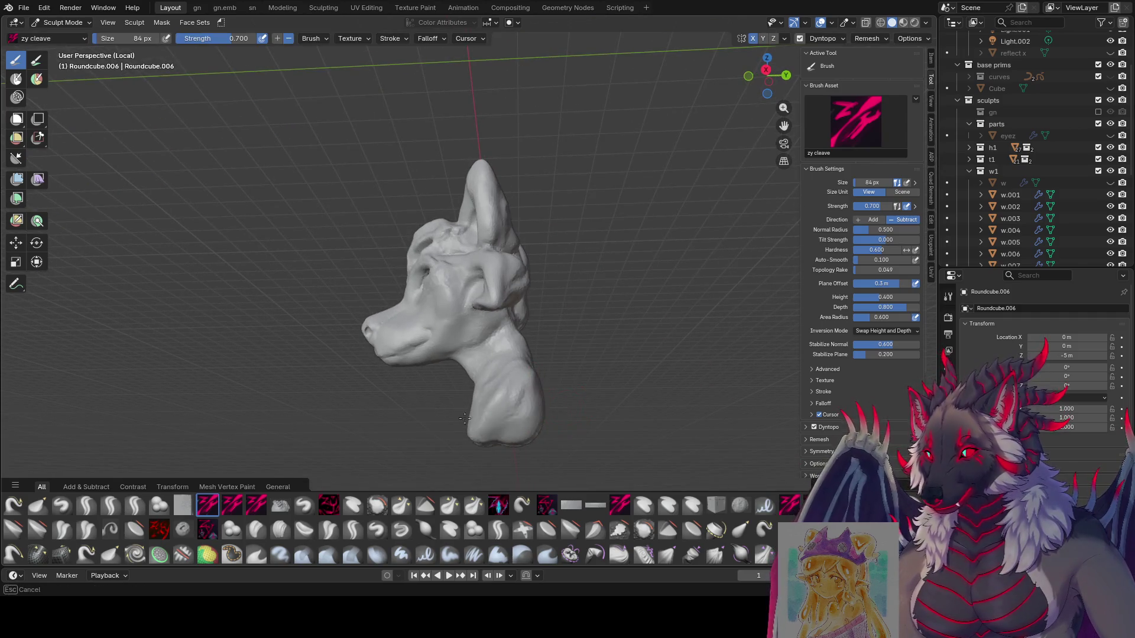
mouse_move(465, 418)
middle_down()
mouse_move(561, 414)
mouse_move(542, 406)
mouse_move(519, 329)
mouse_move(509, 408)
mouse_move(527, 436)
mouse_move(451, 427)
middle_up()
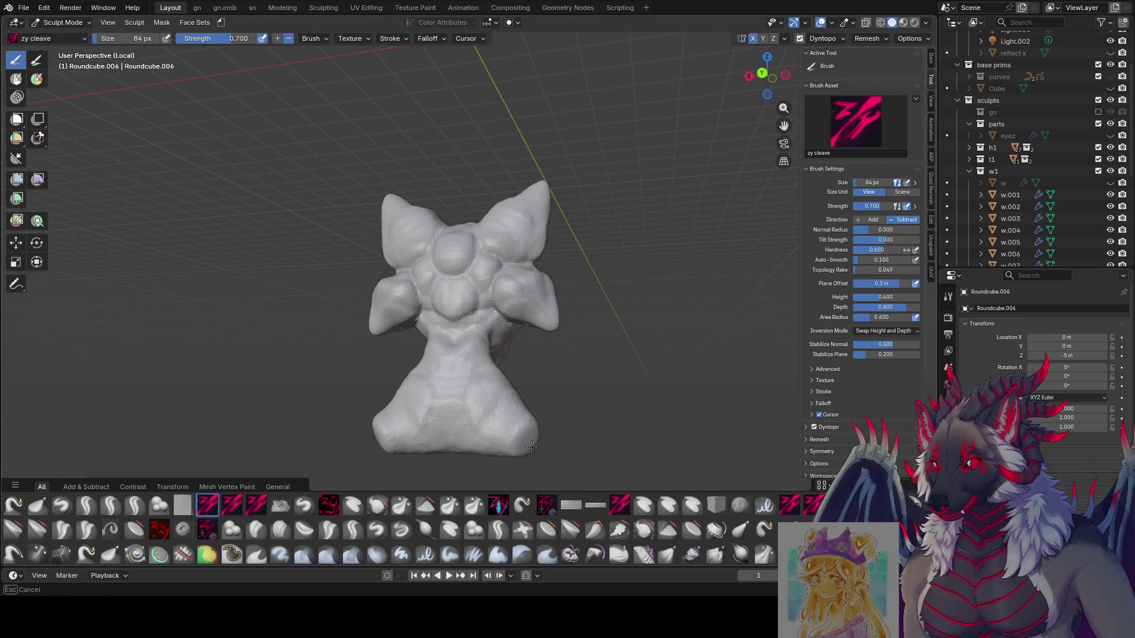
mouse_move(531, 447)
middle_down()
mouse_move(424, 434)
mouse_move(446, 444)
mouse_move(497, 425)
mouse_move(454, 458)
mouse_move(616, 400)
middle_up()
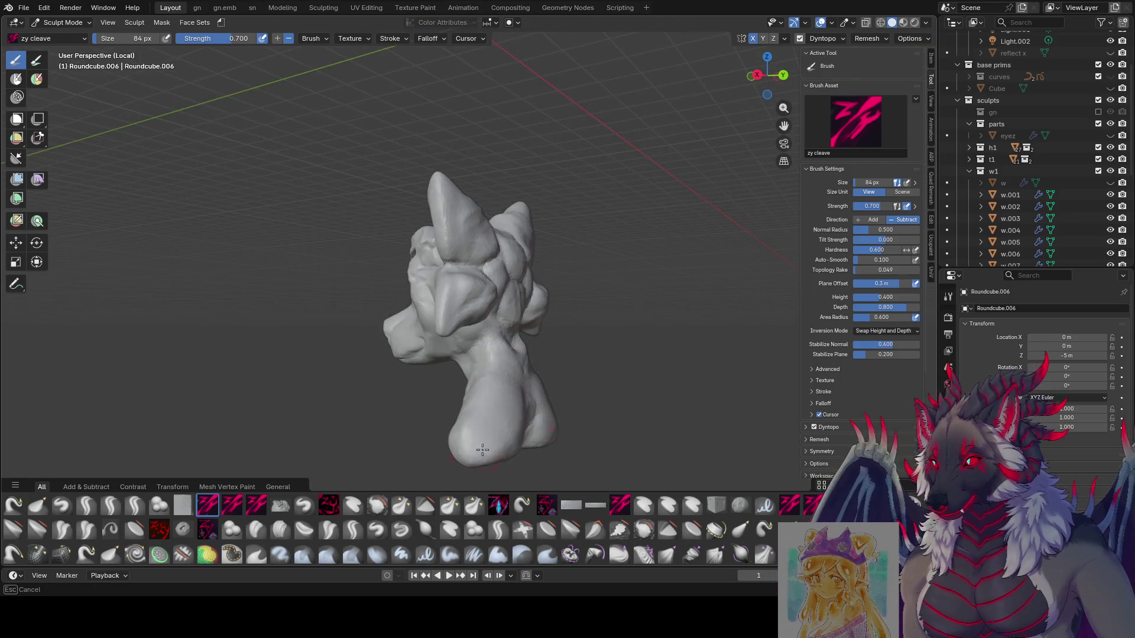
middle_drag(483, 450, 489, 401)
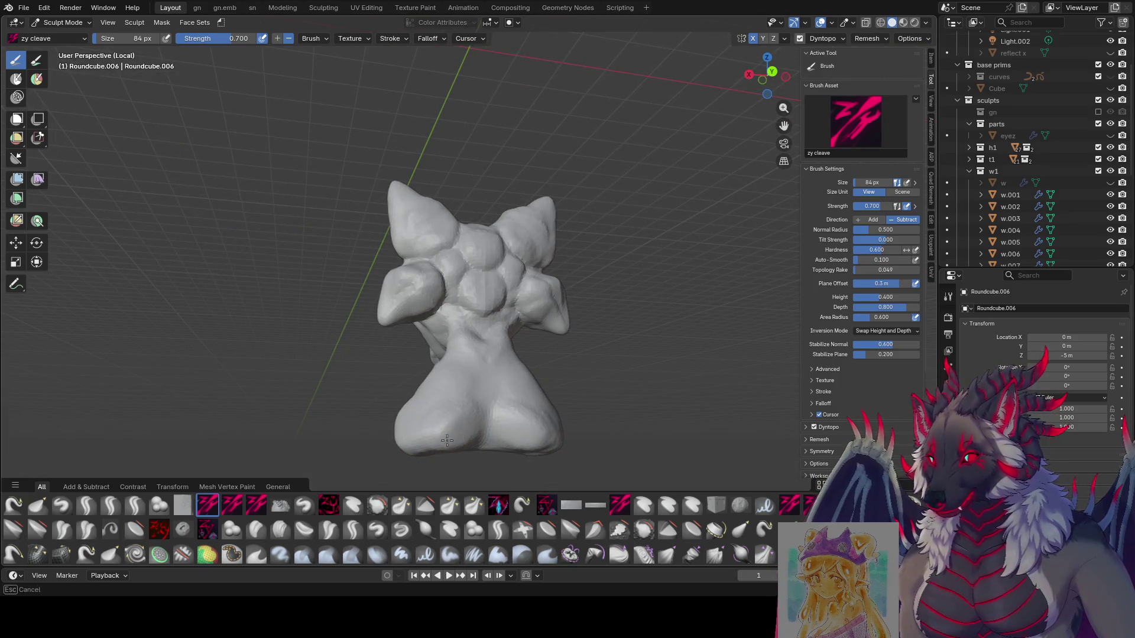
mouse_move(455, 443)
middle_down()
mouse_move(524, 444)
mouse_move(518, 432)
mouse_move(509, 443)
mouse_move(528, 421)
middle_up()
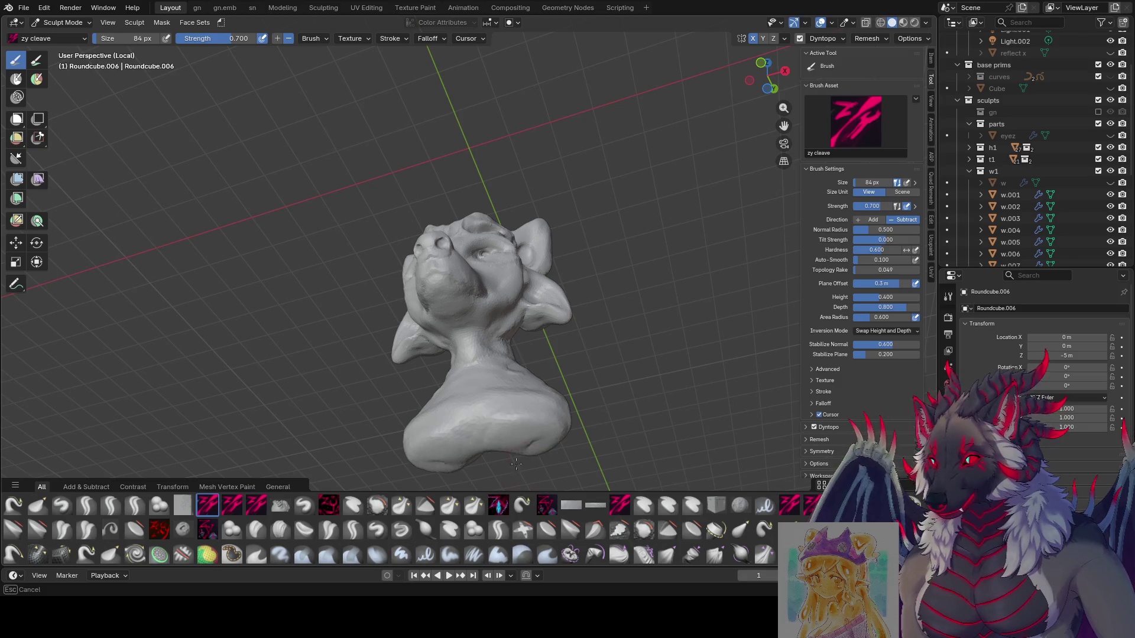
mouse_move(516, 464)
middle_down()
mouse_move(525, 436)
mouse_move(494, 394)
middle_up()
mouse_move(499, 444)
middle_down()
mouse_move(532, 353)
mouse_move(541, 407)
mouse_move(503, 468)
mouse_move(628, 445)
mouse_move(481, 418)
mouse_move(563, 429)
mouse_move(662, 463)
middle_up()
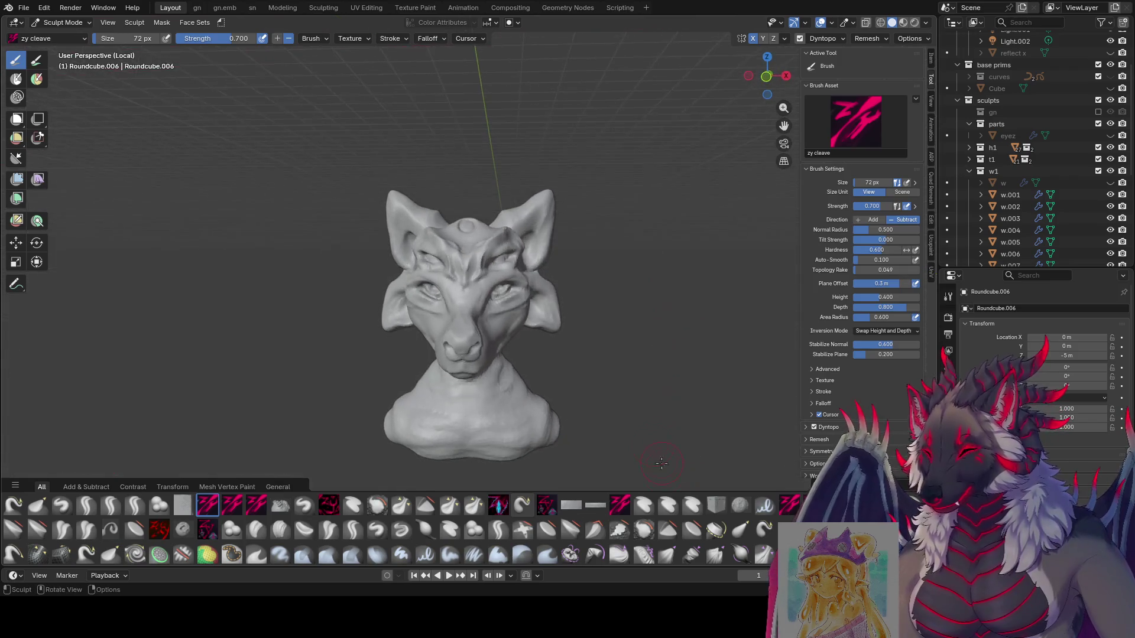
key(bracketleft)
Sculpt the bust's back and shoulders with the cleave brush reduced to 81 px.
mouse_move(563, 413)
middle_down()
mouse_move(572, 433)
mouse_move(591, 419)
mouse_move(576, 423)
middle_up()
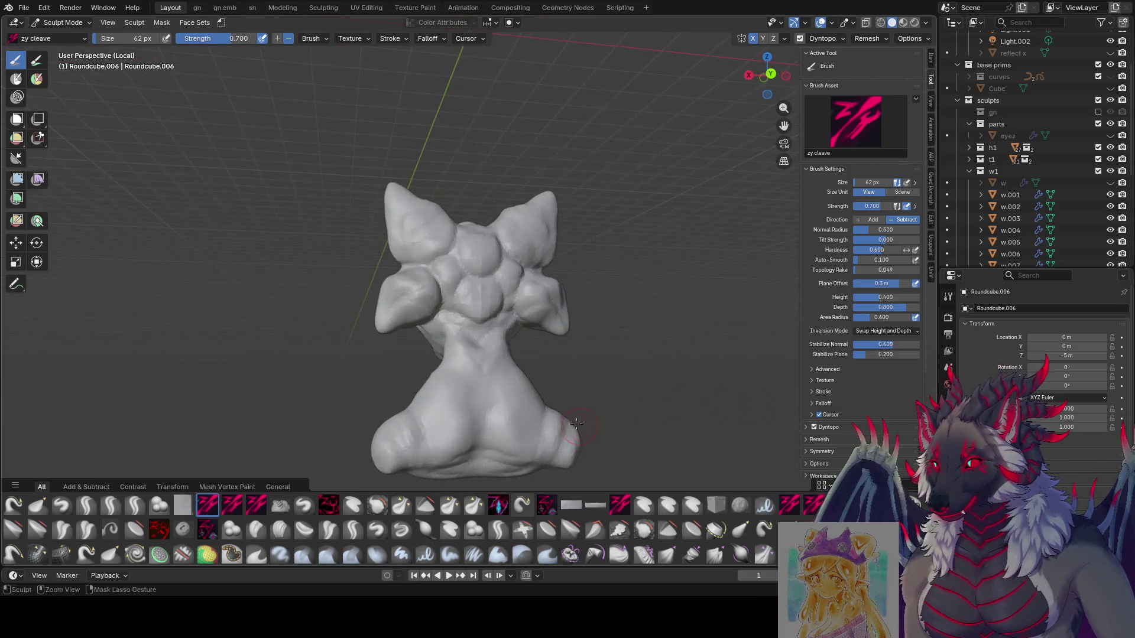
mouse_move(572, 477)
middle_down()
mouse_move(418, 453)
mouse_move(430, 436)
mouse_move(436, 446)
mouse_move(447, 349)
mouse_move(461, 370)
mouse_move(402, 381)
mouse_move(469, 372)
mouse_move(455, 389)
middle_up()
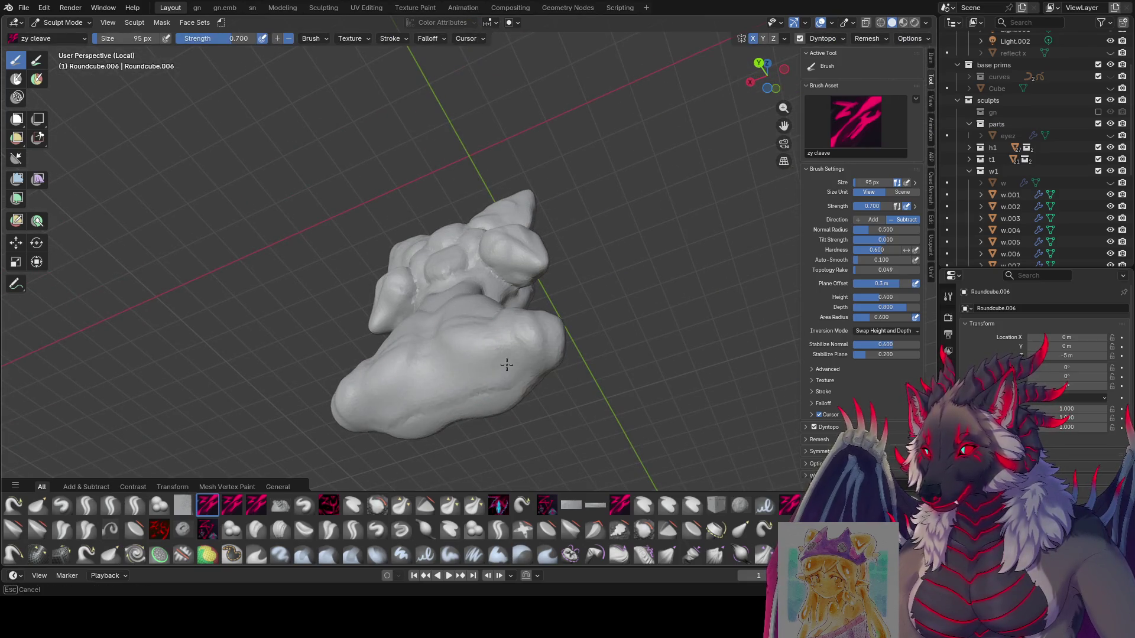
mouse_move(439, 395)
middle_down()
mouse_move(435, 461)
mouse_move(504, 437)
mouse_move(501, 413)
mouse_move(471, 395)
mouse_move(447, 322)
mouse_move(426, 350)
mouse_move(461, 378)
mouse_move(397, 374)
middle_up()
key(bracketleft)
key(bracketleft)
key(bracketleft)
key(bracketleft)
key(bracketleft)
key(bracketleft)
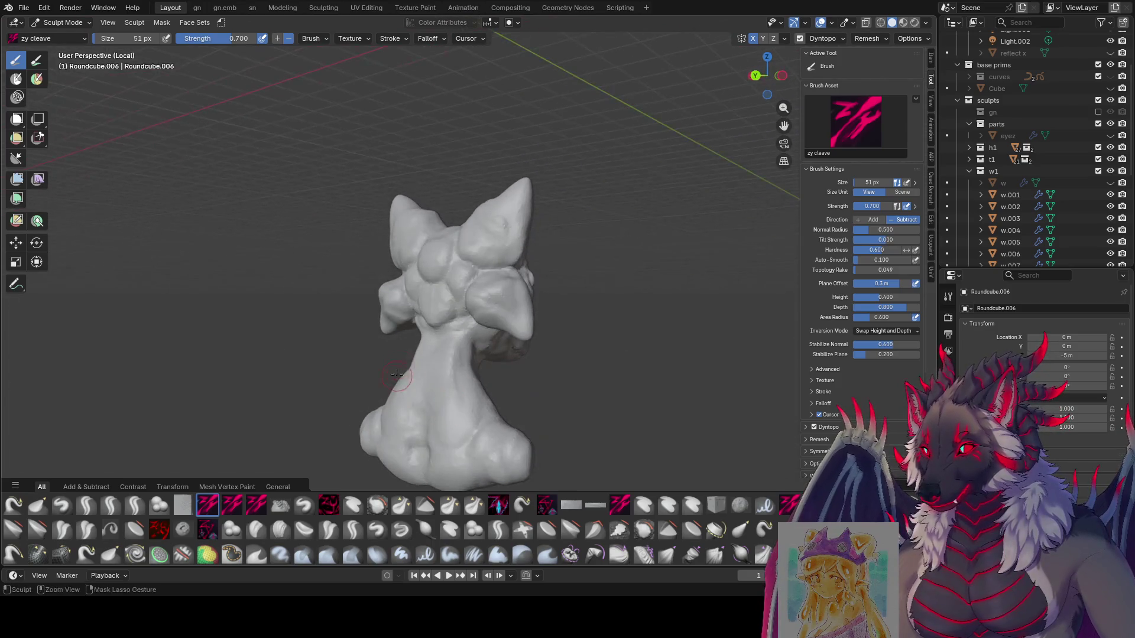
mouse_move(404, 425)
middle_down()
mouse_move(424, 392)
mouse_move(532, 378)
mouse_move(628, 427)
middle_up()
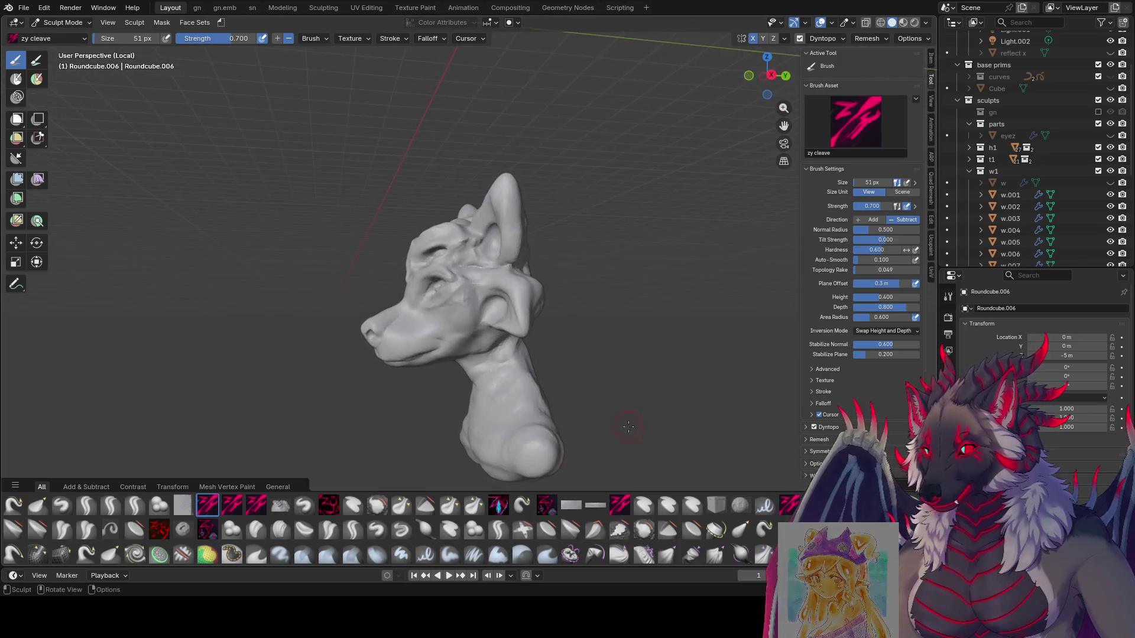
middle_drag(535, 399, 520, 397)
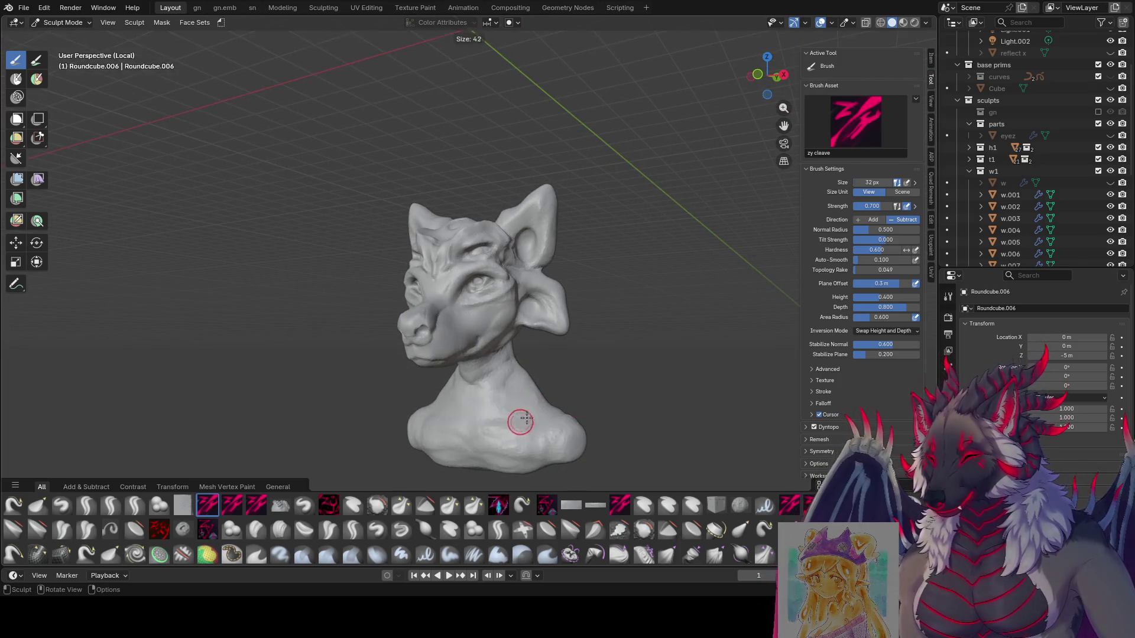
click(498, 529)
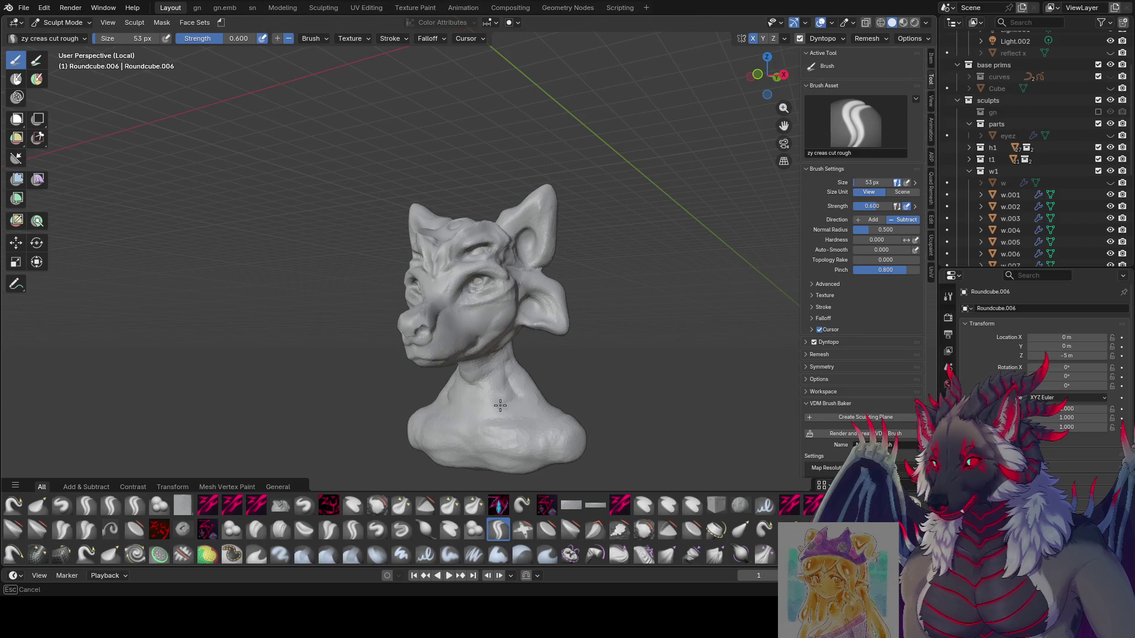
Reshape the bust with a 141 px Grab brush, then ready the zy muscle peench brush at 107 px.
mouse_move(483, 419)
middle_down()
mouse_move(471, 446)
mouse_move(468, 414)
mouse_move(481, 426)
mouse_move(436, 451)
mouse_move(461, 435)
mouse_move(468, 464)
mouse_move(435, 456)
mouse_move(476, 478)
middle_up()
key(g)
key(f)
click(475, 426)
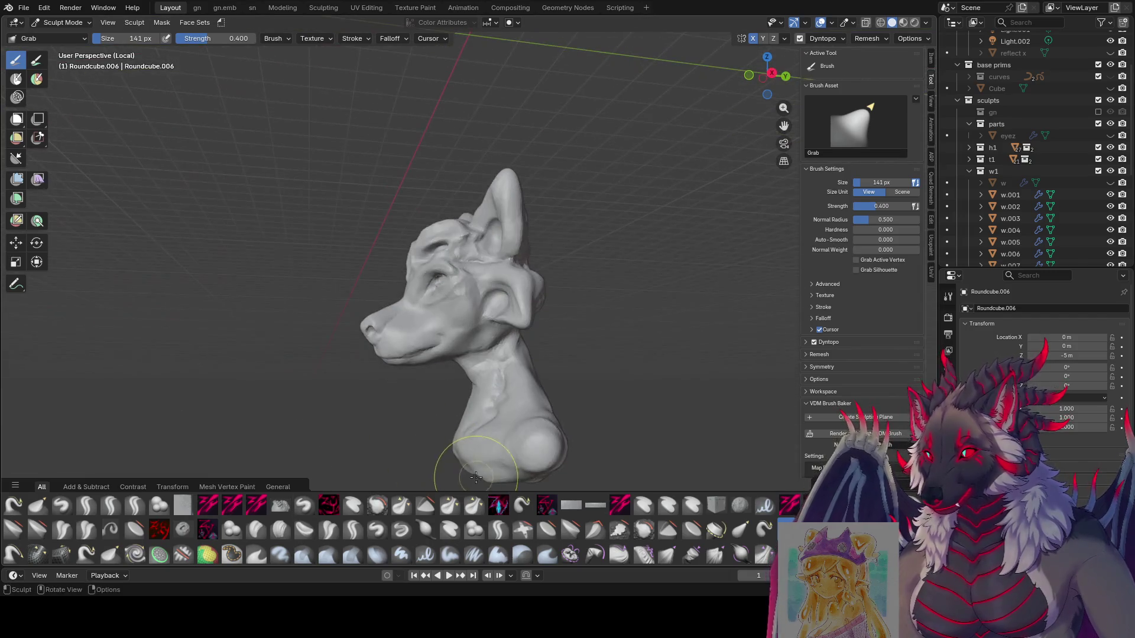
middle_drag(498, 534, 468, 476)
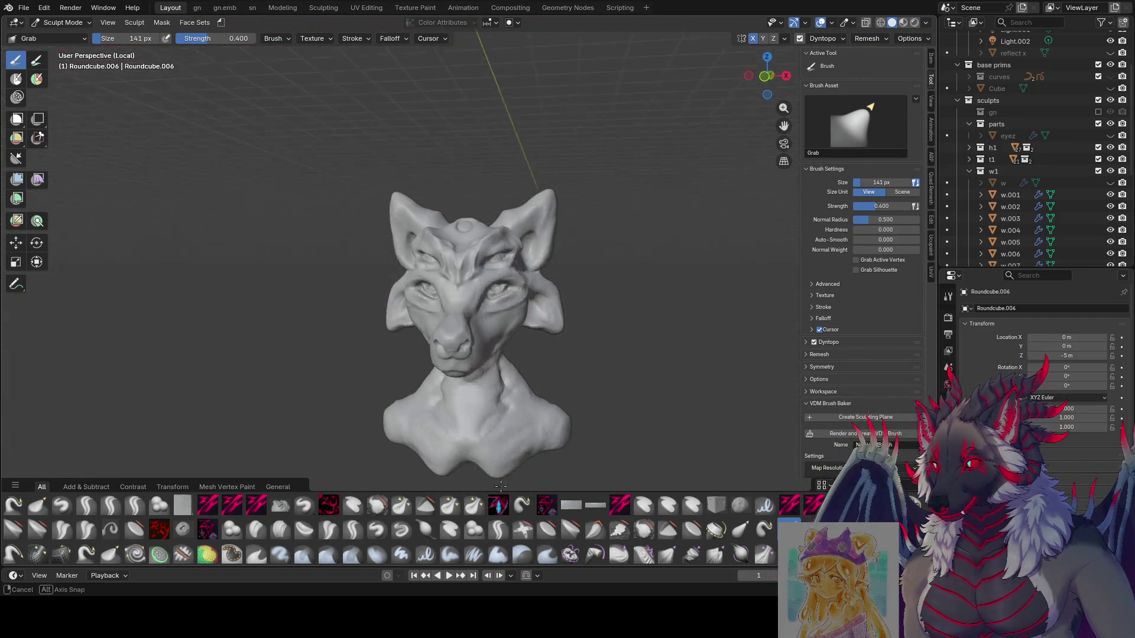
key(f)
click(451, 507)
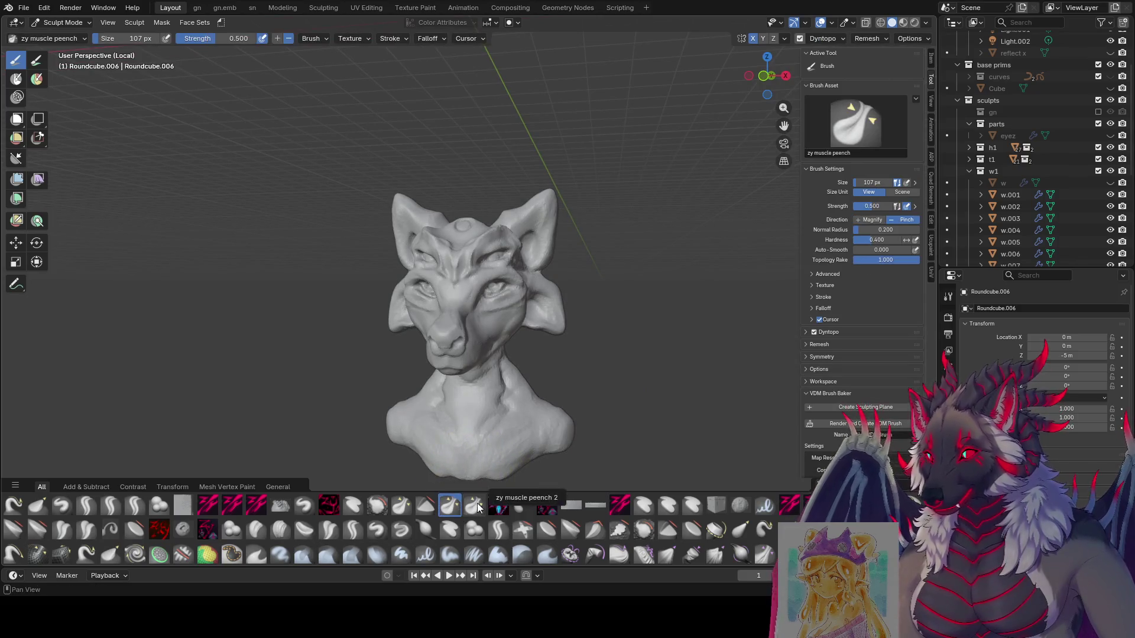
Save the file and inspect the bust from all sides.
middle_drag(532, 461, 544, 456)
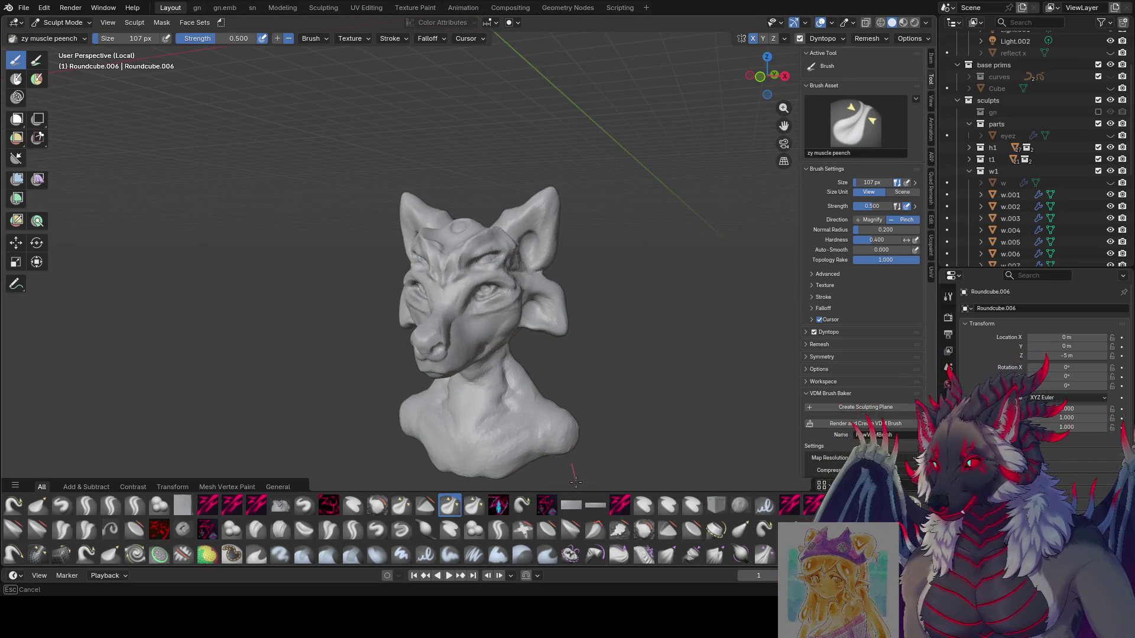
mouse_move(581, 465)
middle_down()
mouse_move(469, 462)
mouse_move(454, 429)
middle_up()
key(ctrl+s)
middle_drag(514, 375, 721, 339)
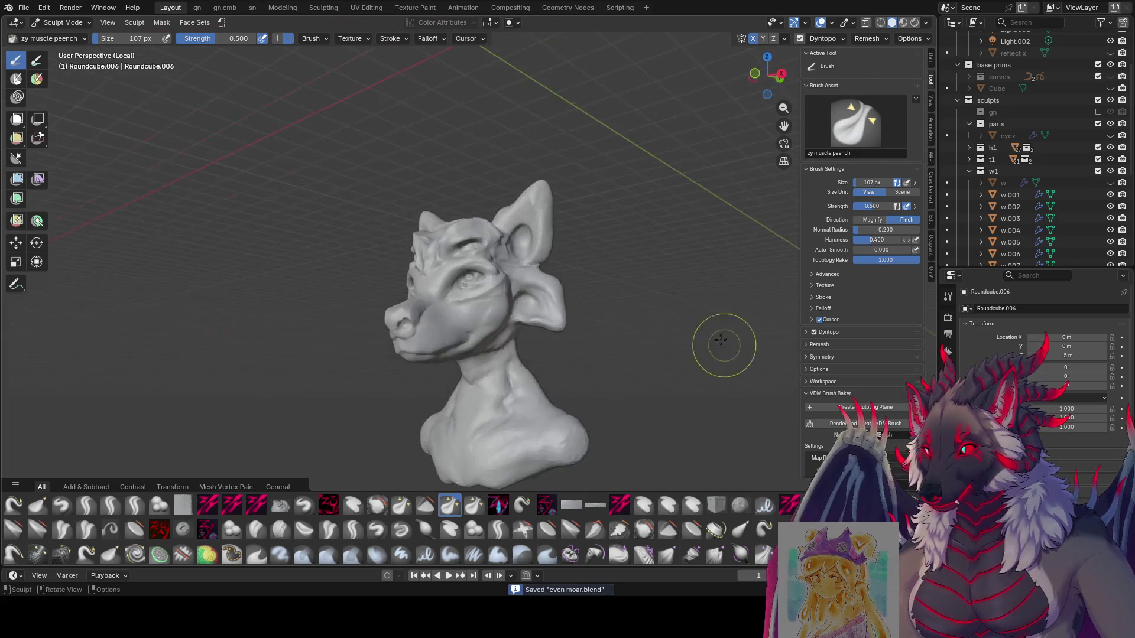
scroll(650, 337, down, 3)
middle_drag(547, 342, 451, 339)
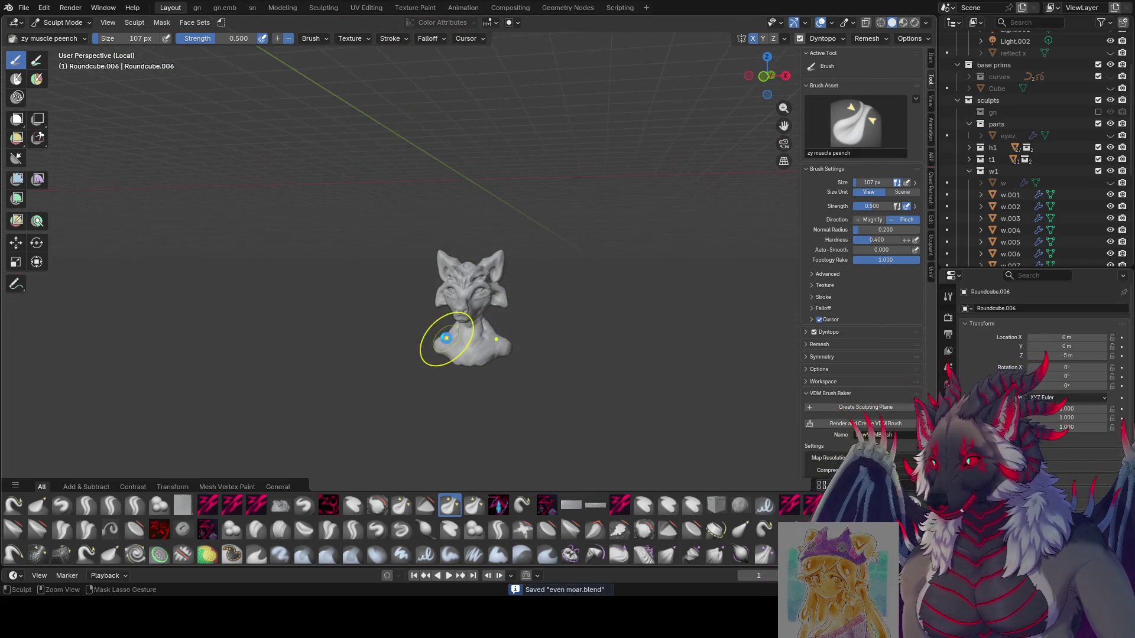
mouse_move(387, 222)
middle_down()
mouse_move(520, 242)
mouse_move(782, 321)
mouse_move(853, 225)
middle_up()
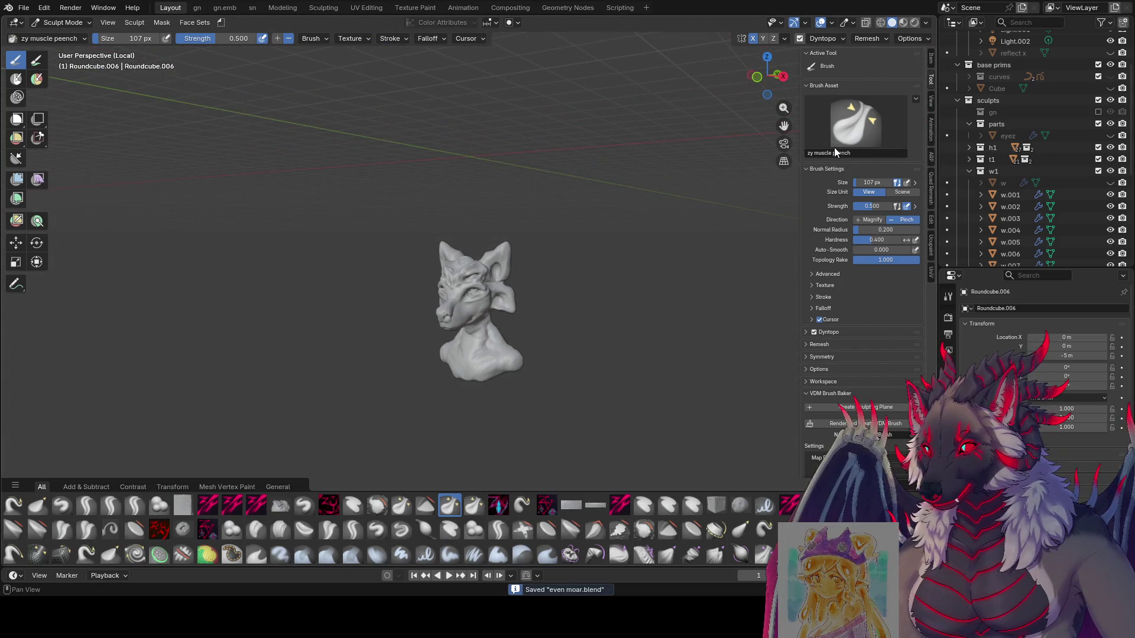
Exit local view to show all sculpts and switch to Object Mode.
key(KP_Divide)
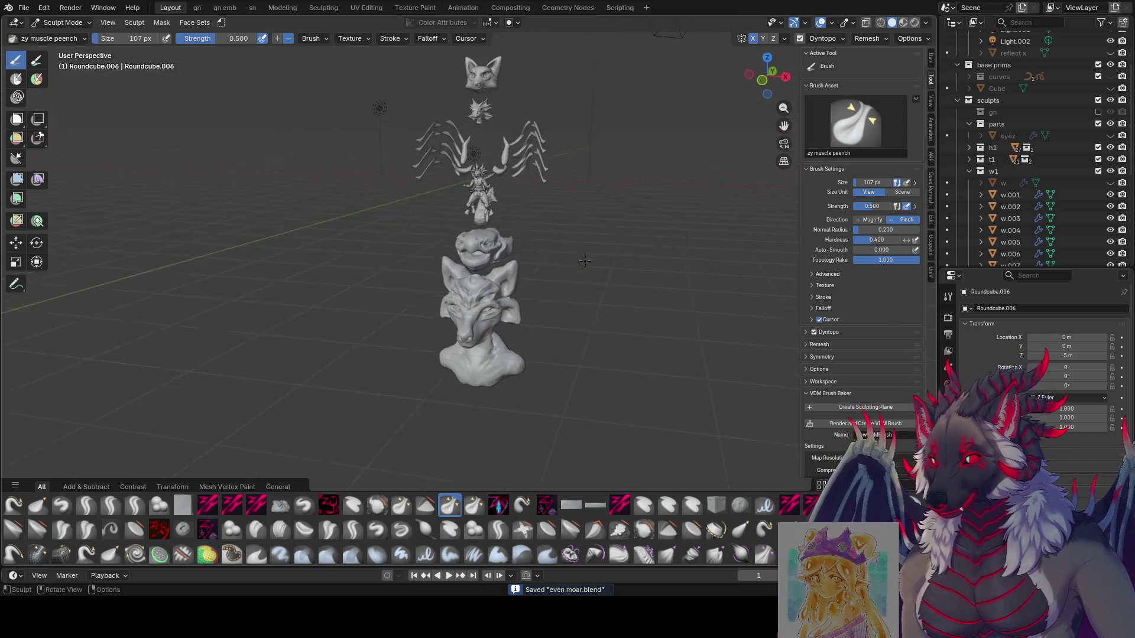
scroll(535, 254, up, 2)
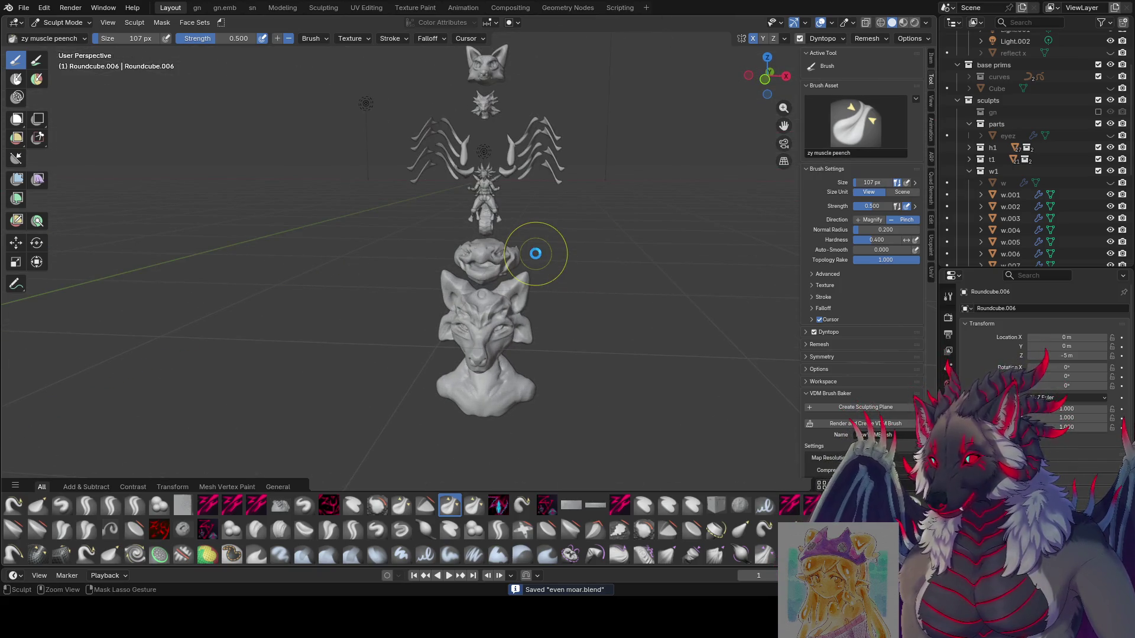
click(55, 23)
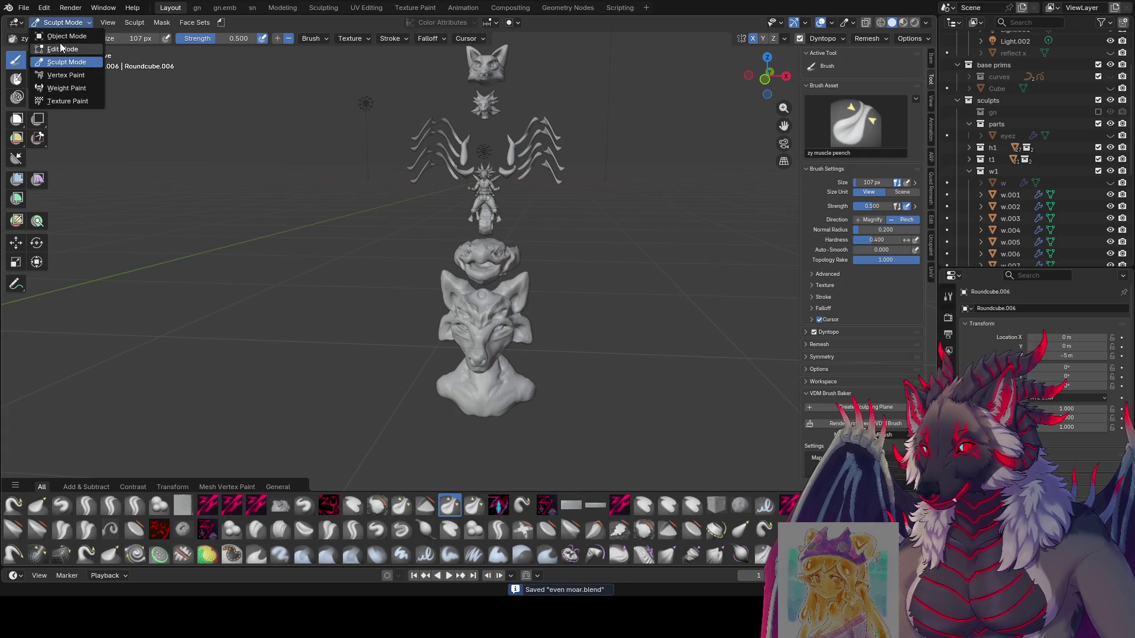
click(59, 40)
Shrink the bust to 0.3, then 0.8, and move it up and to the left.
text(s.3)
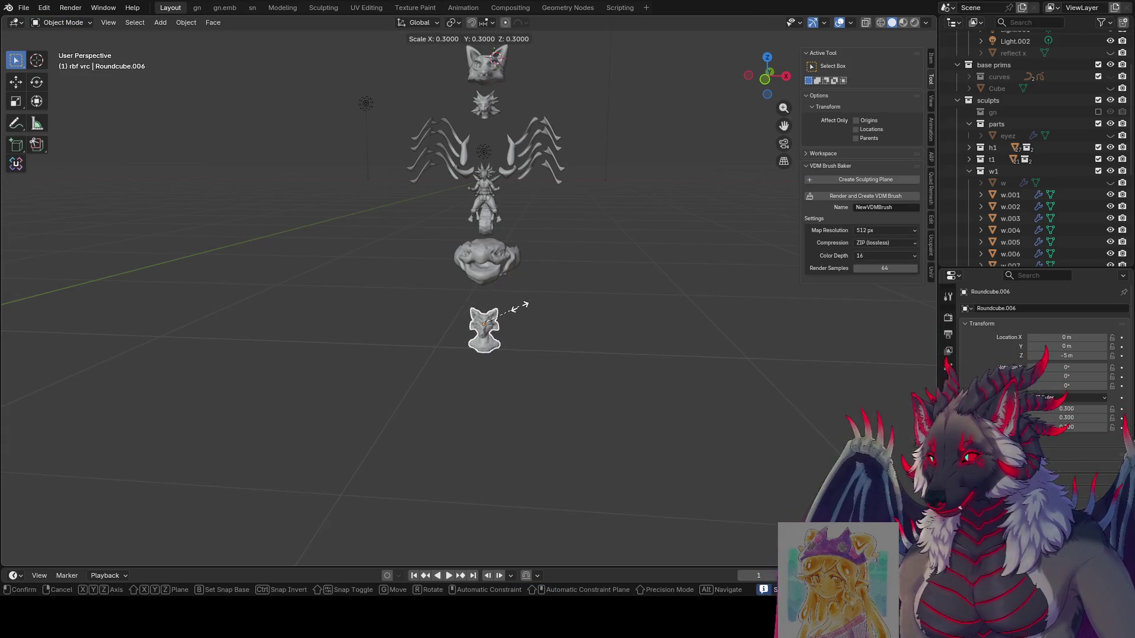
key(Return)
mouse_move(584, 303)
middle_down()
mouse_move(519, 286)
mouse_move(540, 271)
middle_up()
text(s.8)
key(Return)
key(g)
key(Return)
scroll(473, 195, up, 5)
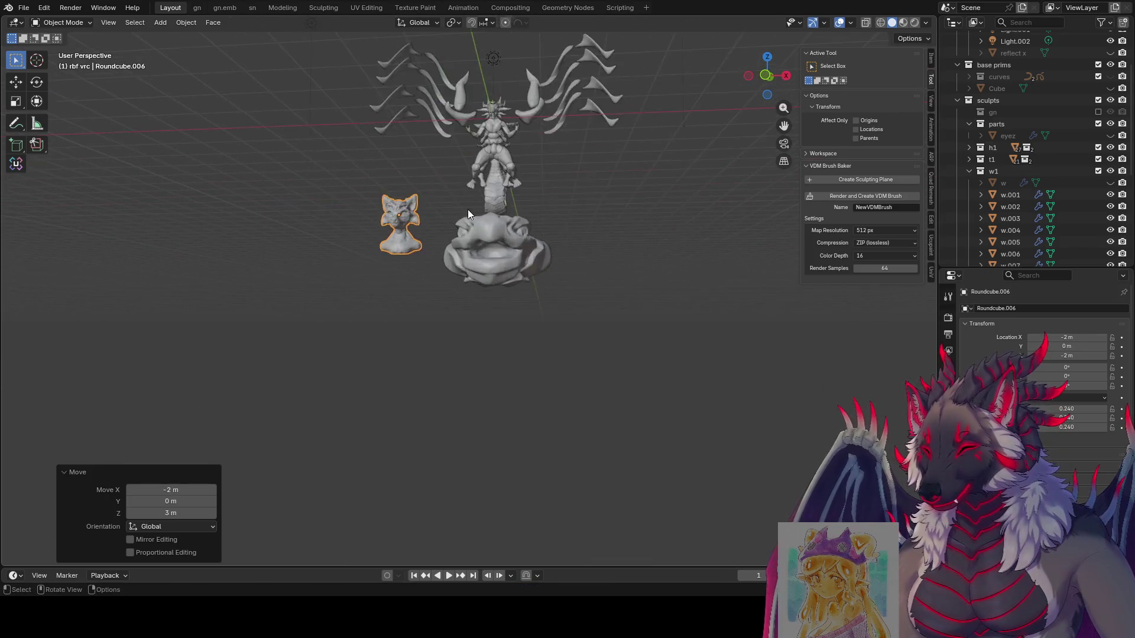
mouse_move(467, 209)
middle_down()
mouse_move(519, 286)
mouse_move(478, 356)
mouse_move(435, 314)
mouse_move(621, 317)
middle_up()
Shrink the bust further to 0.7 and raise it into position.
text(s.7)
key(Return)
middle_drag(629, 278, 594, 297)
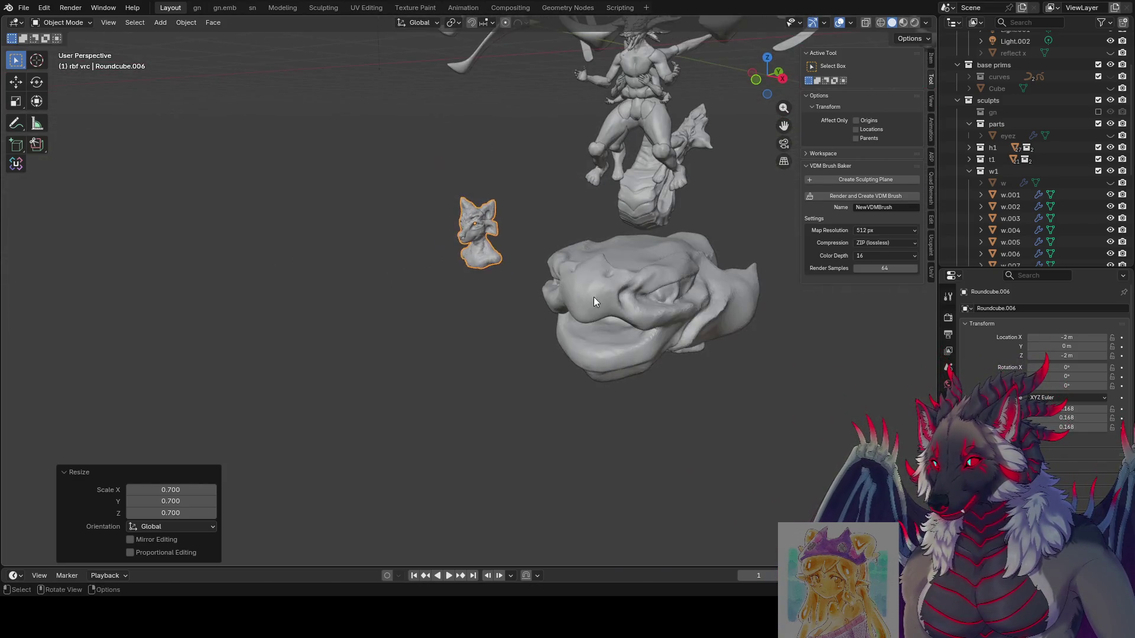
key(g)
click(665, 167)
middle_drag(657, 168, 504, 260)
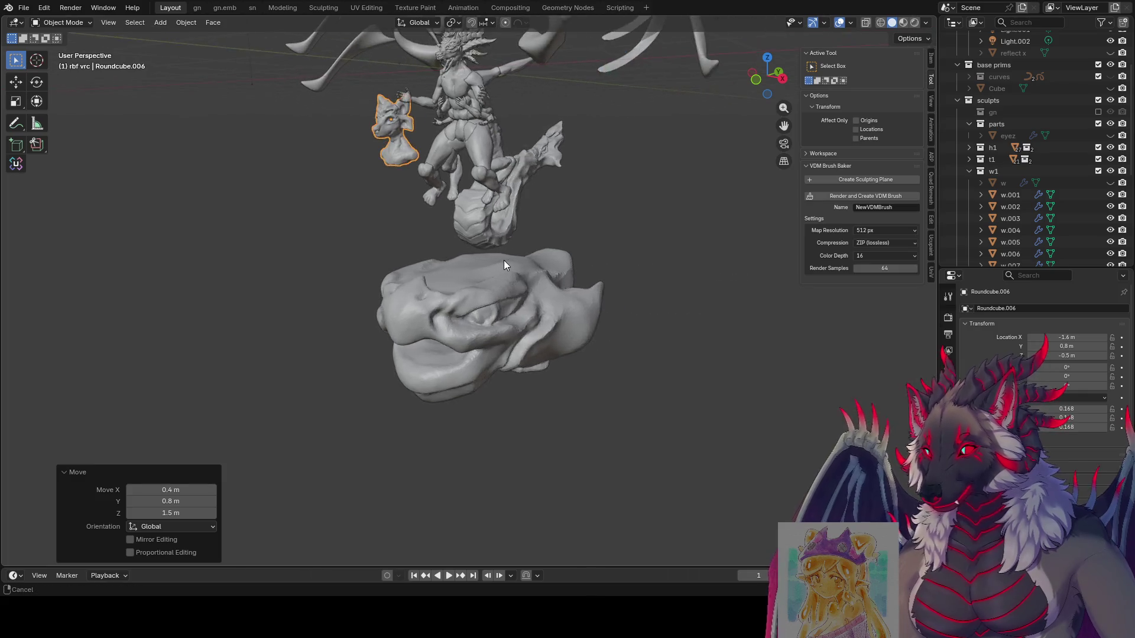
Shrink Roundcube.005 to 0.3 and place it below the bust, left of the figure.
click(506, 263)
middle_drag(697, 295, 747, 284)
text(s.3)
key(Return)
mouse_move(520, 303)
middle_down()
mouse_move(682, 313)
mouse_move(646, 283)
middle_up()
key(g)
click(501, 169)
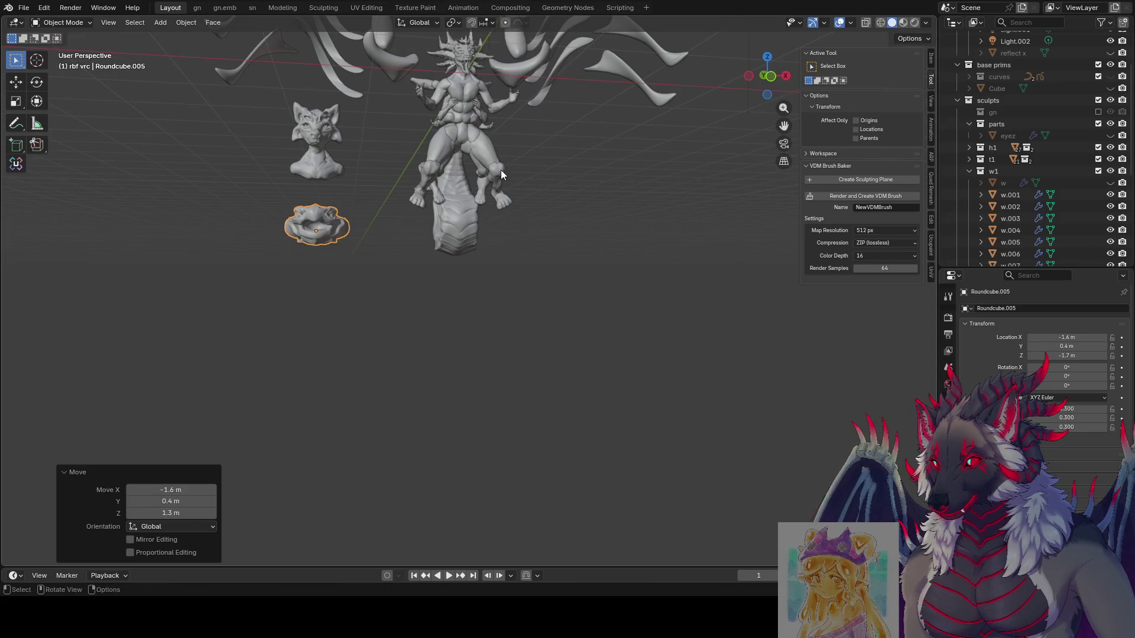
mouse_move(501, 169)
middle_down()
mouse_move(402, 186)
mouse_move(466, 287)
mouse_move(585, 300)
mouse_move(551, 292)
mouse_move(547, 264)
mouse_move(606, 260)
mouse_move(574, 271)
mouse_move(567, 355)
mouse_move(519, 282)
middle_up()
key(g)
click(601, 276)
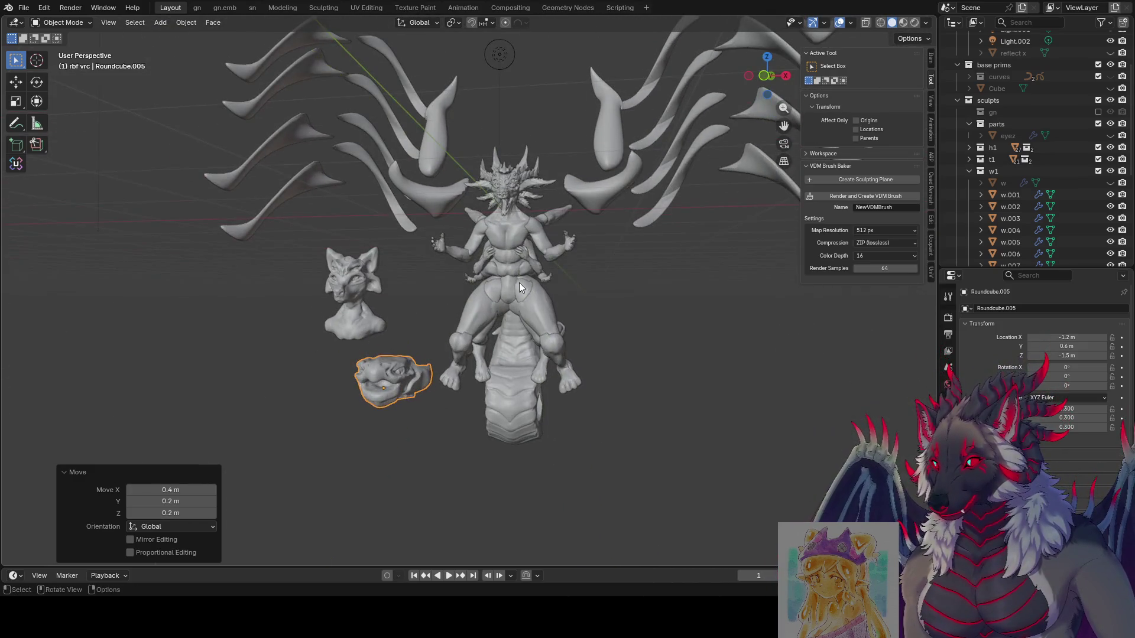
Move the spiky head Cube.003 to the right of the central figure and save.
scroll(394, 325, down, 5)
click(430, 161)
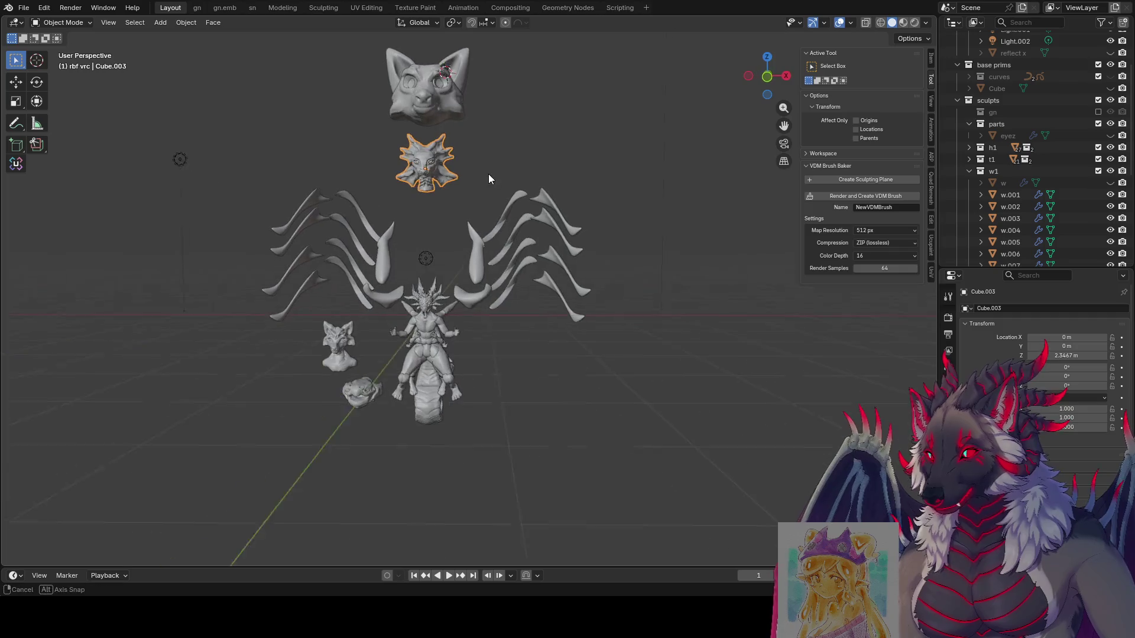
key(g)
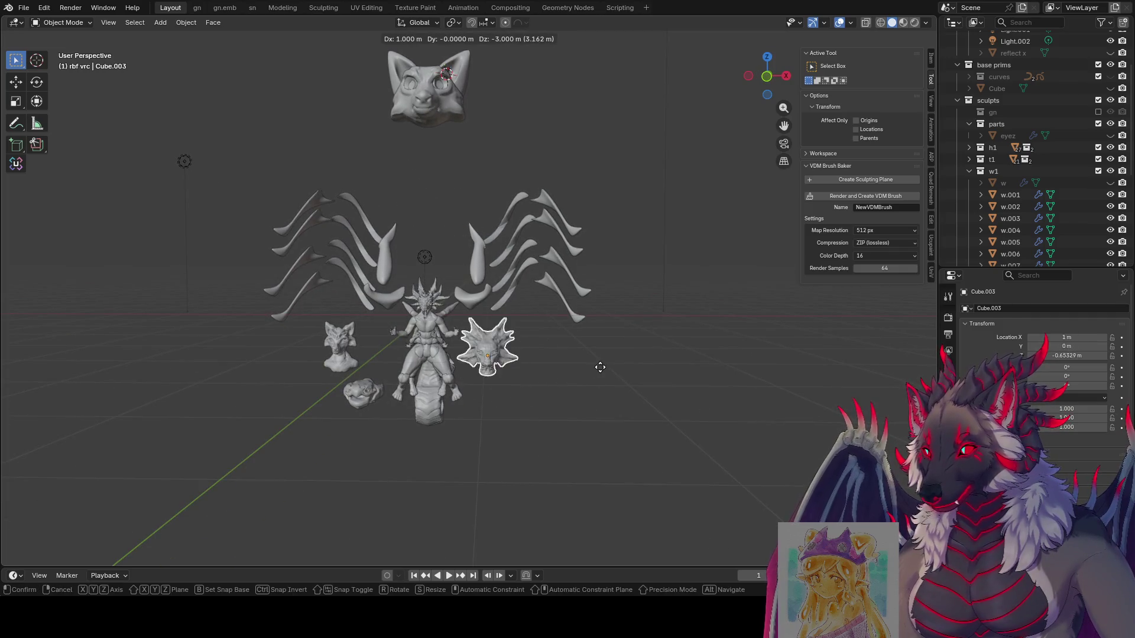
click(594, 296)
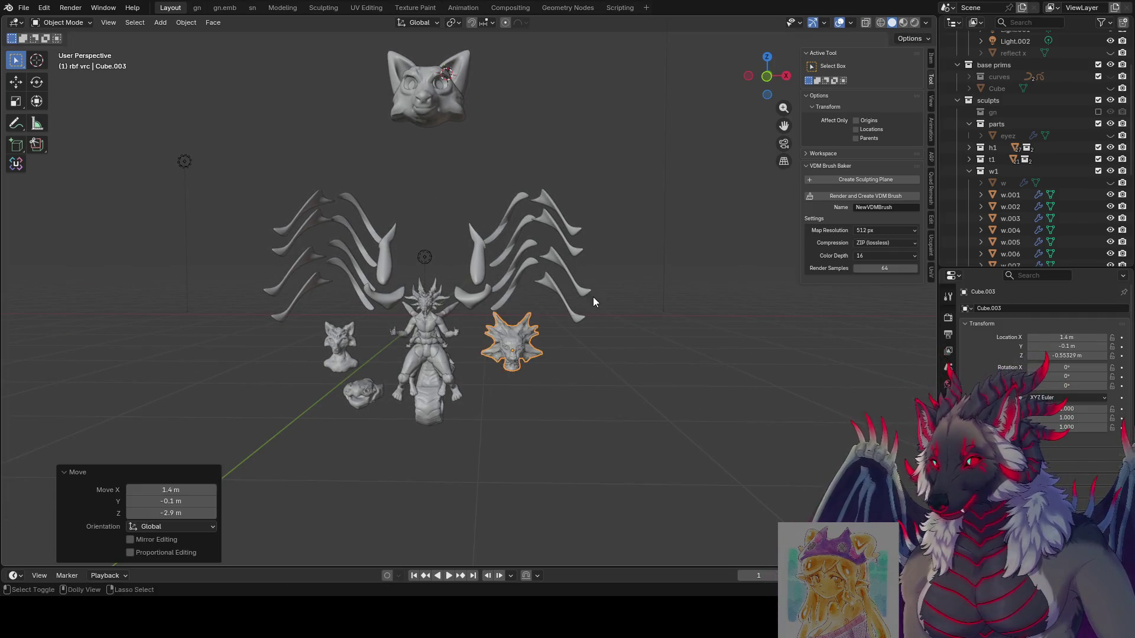
middle_drag(594, 297, 529, 313)
middle_drag(501, 209, 529, 175)
key(ctrl+s)
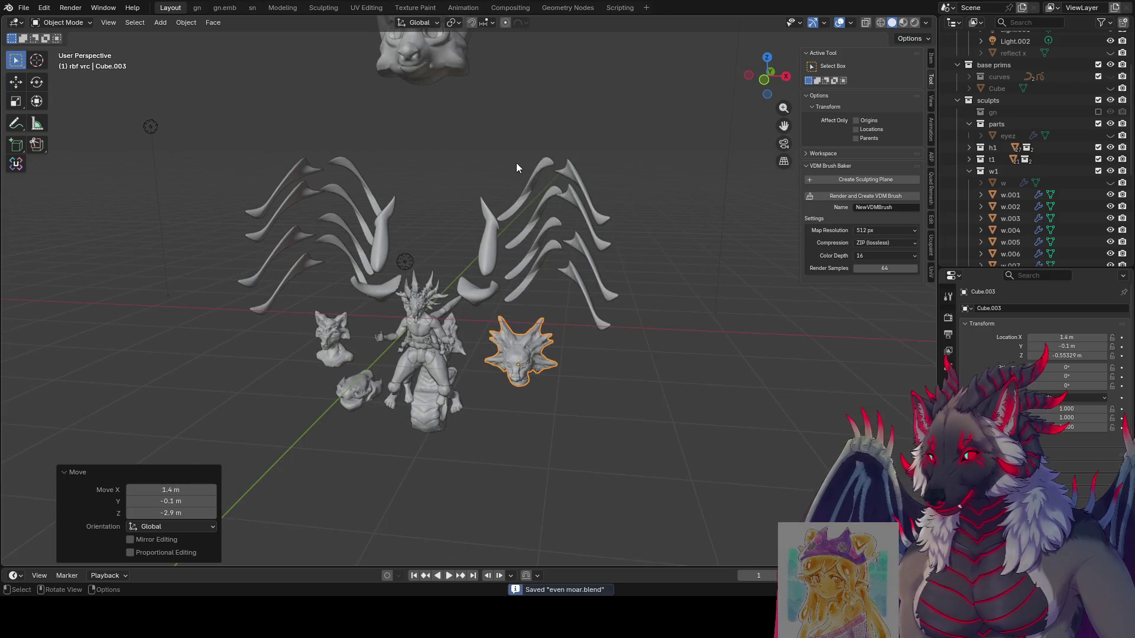
Scale the fox head down to 0.4, keeping it at the top.
scroll(516, 162, down, 3)
drag(492, 140, 391, 182)
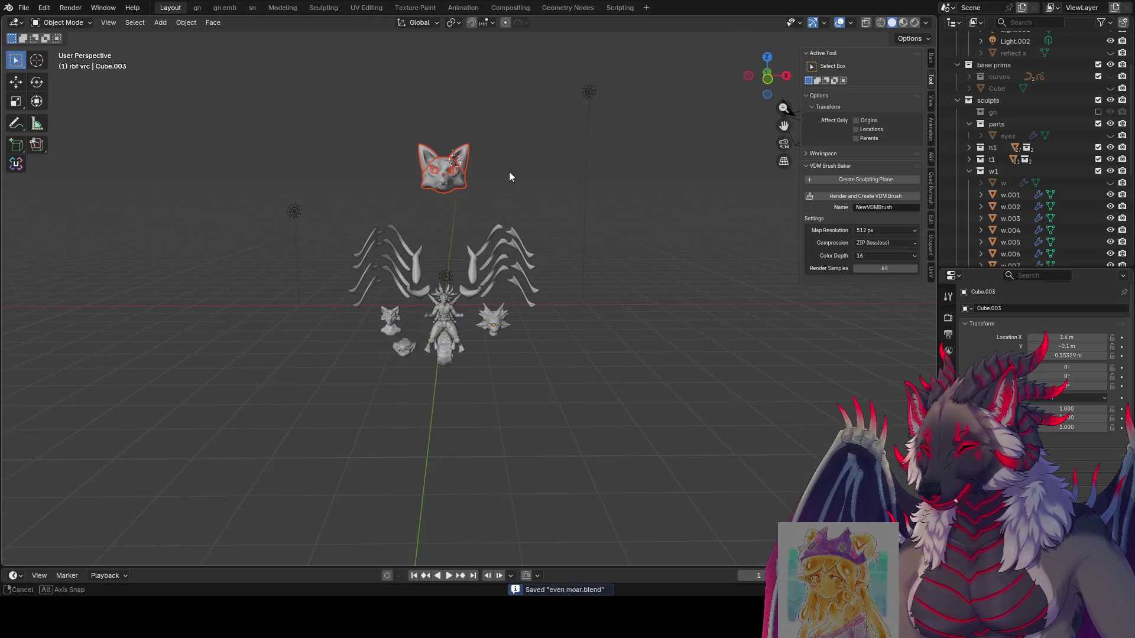
key(s)
ctrl+click(500, 179)
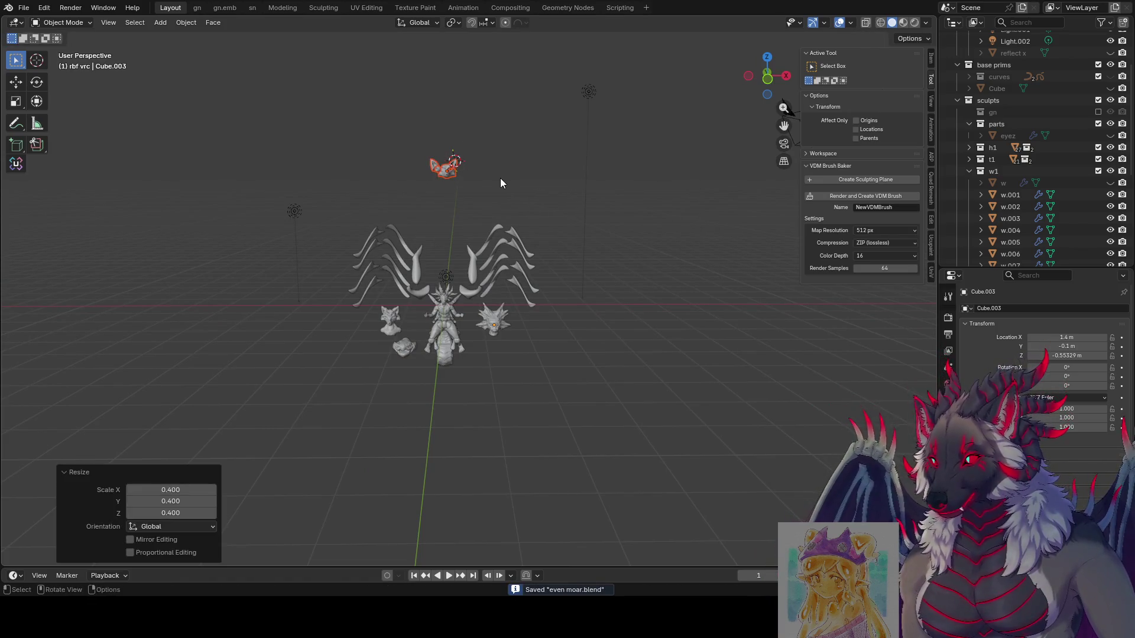
key(g)
key(Escape)
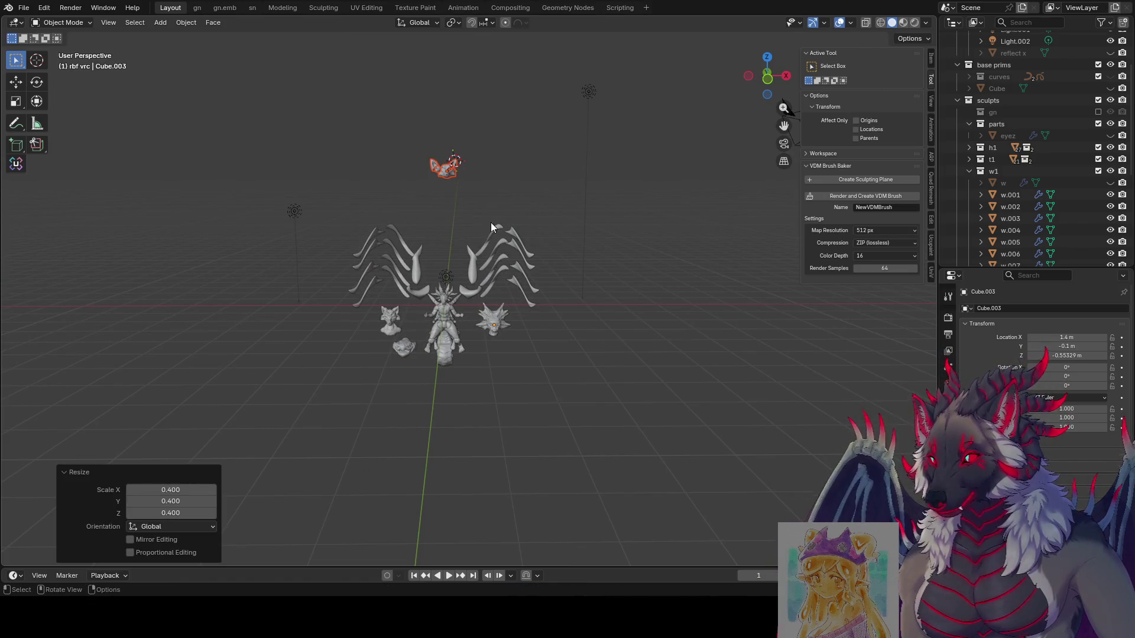
scroll(476, 160, up, 4)
scroll(467, 241, up, 5)
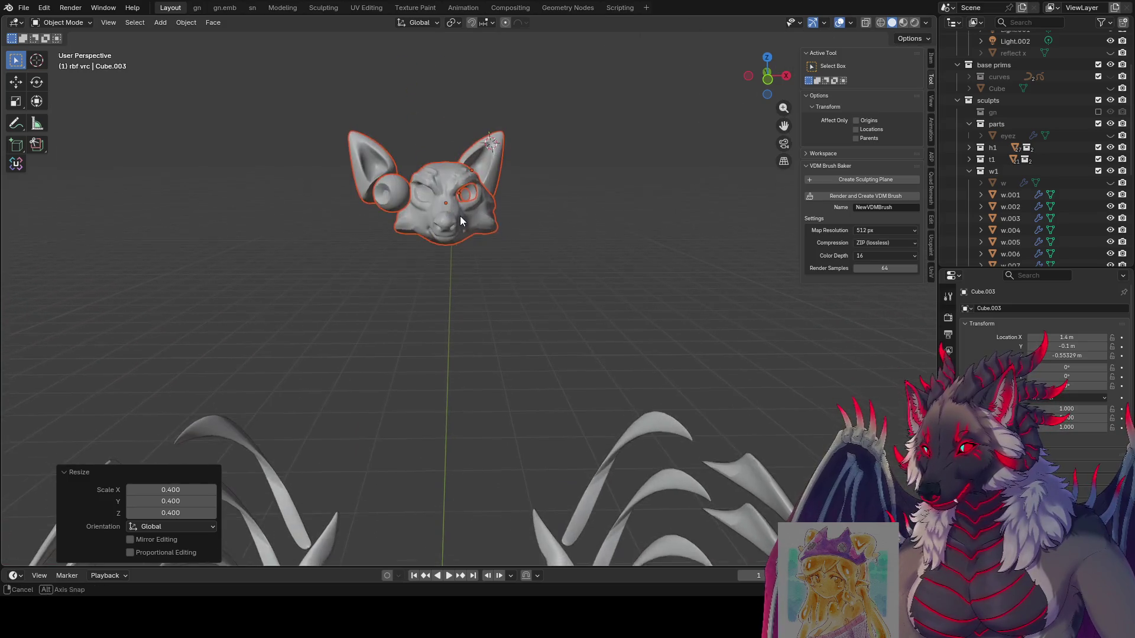
Pick through the fox head's overlapping eyes, ears and head objects to find rbf vrc.
click(404, 187)
mouse_move(404, 188)
middle_down()
mouse_move(441, 197)
mouse_move(482, 229)
middle_up()
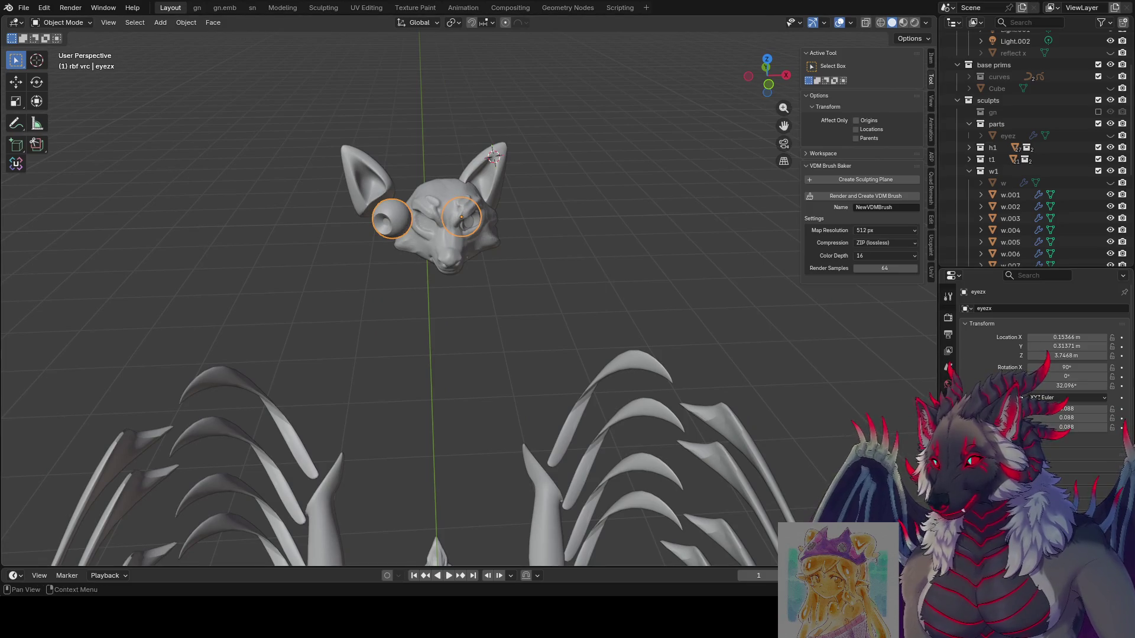
click(391, 213)
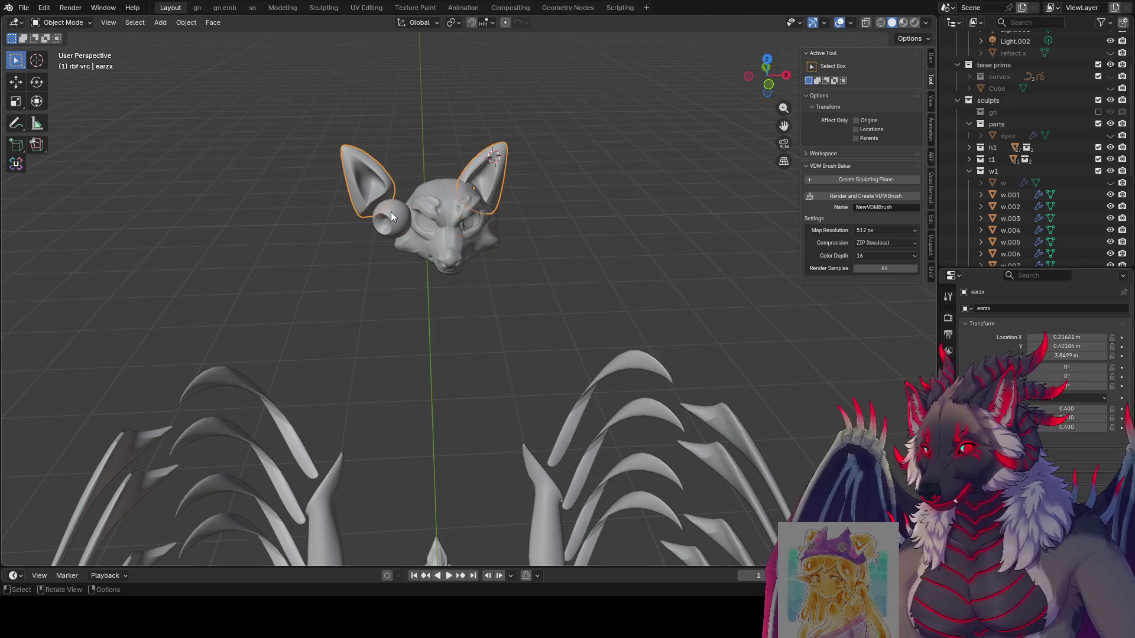
key(g)
key(Escape)
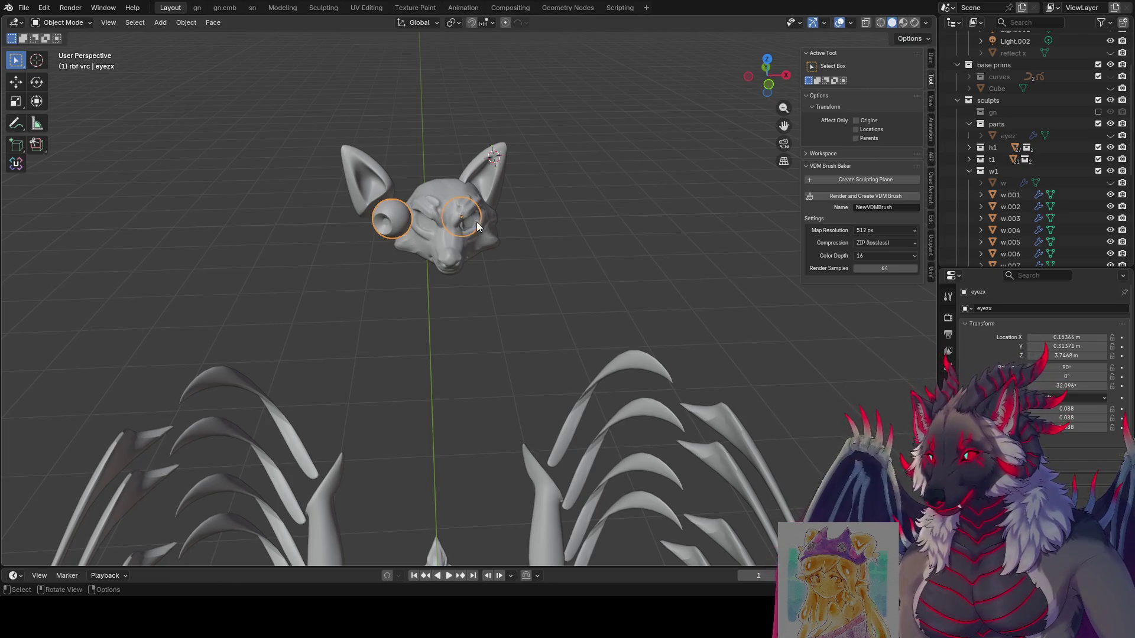
click(473, 210)
key(ctrl+z)
key(ctrl+z)
key(ctrl+z)
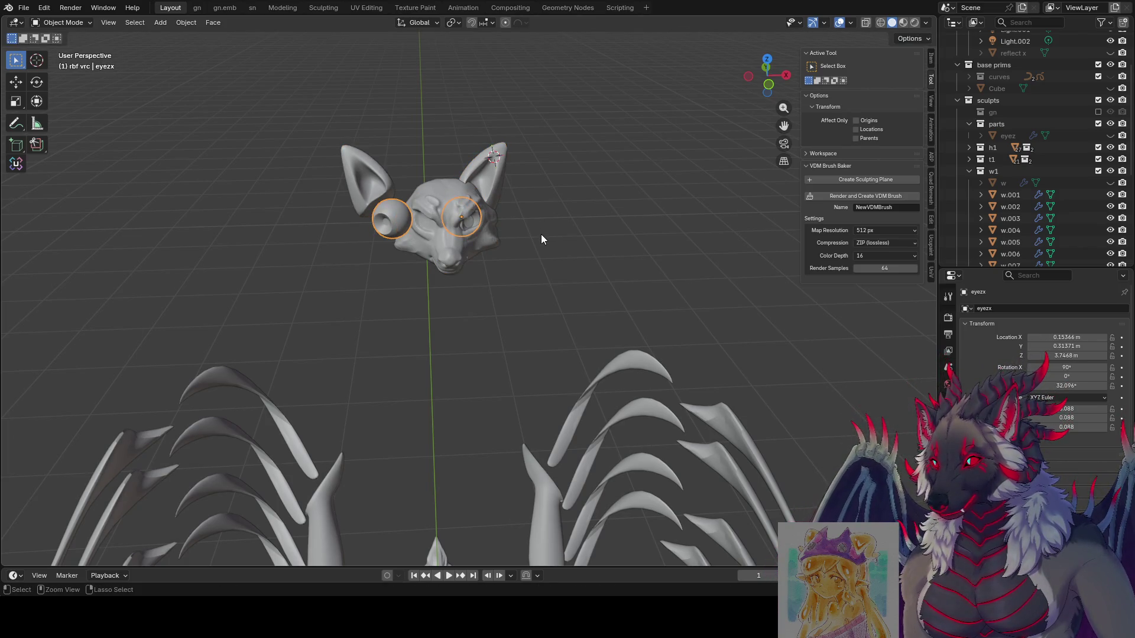
Try scaling the fox head alone and with the eyes, cancelling each attempt.
click(500, 199)
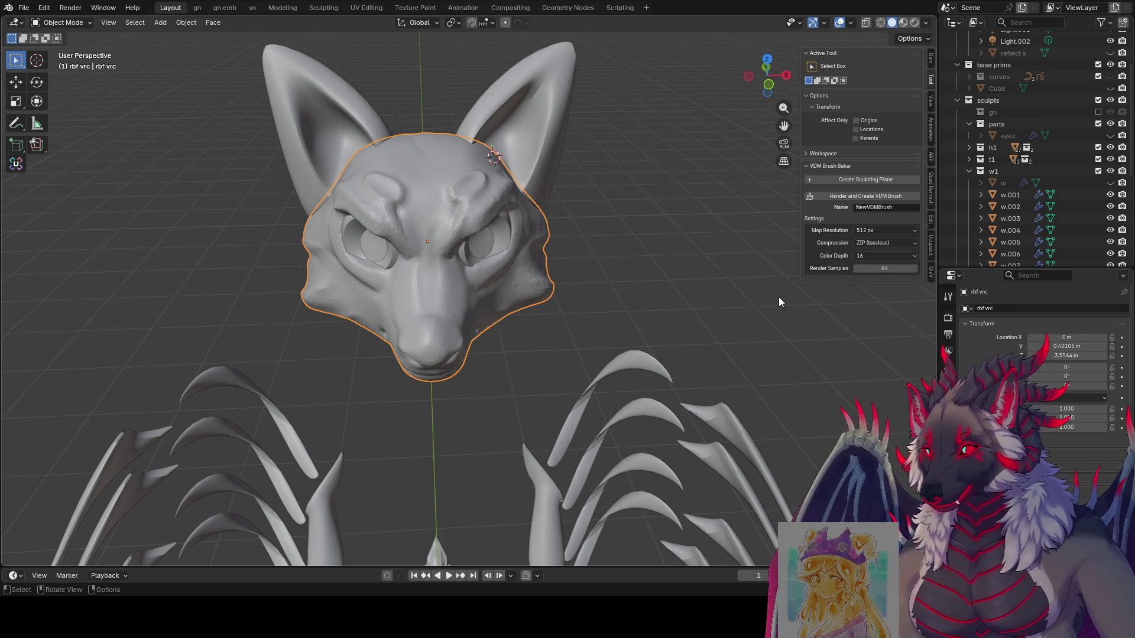
key(s)
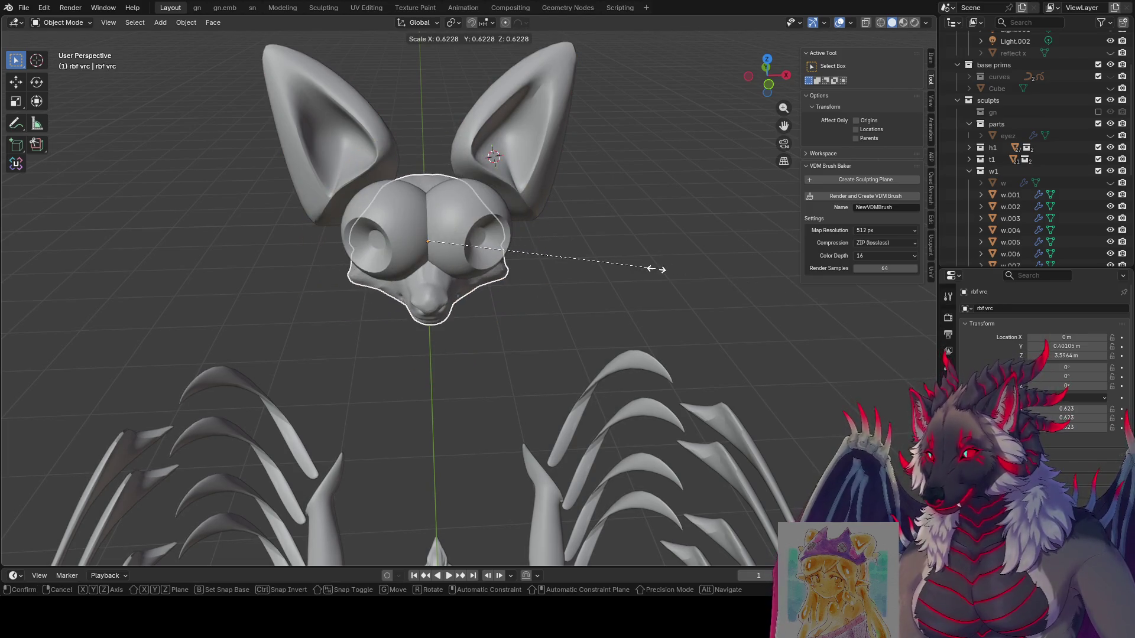
key(Escape)
key(s)
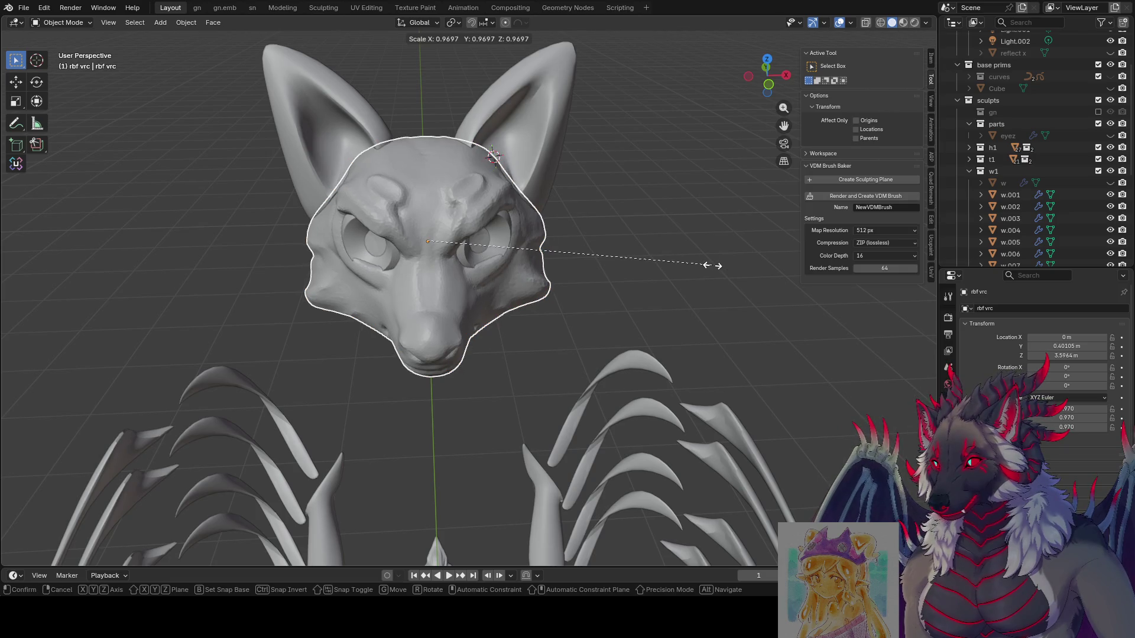
key(Escape)
shift+click(497, 230)
key(s)
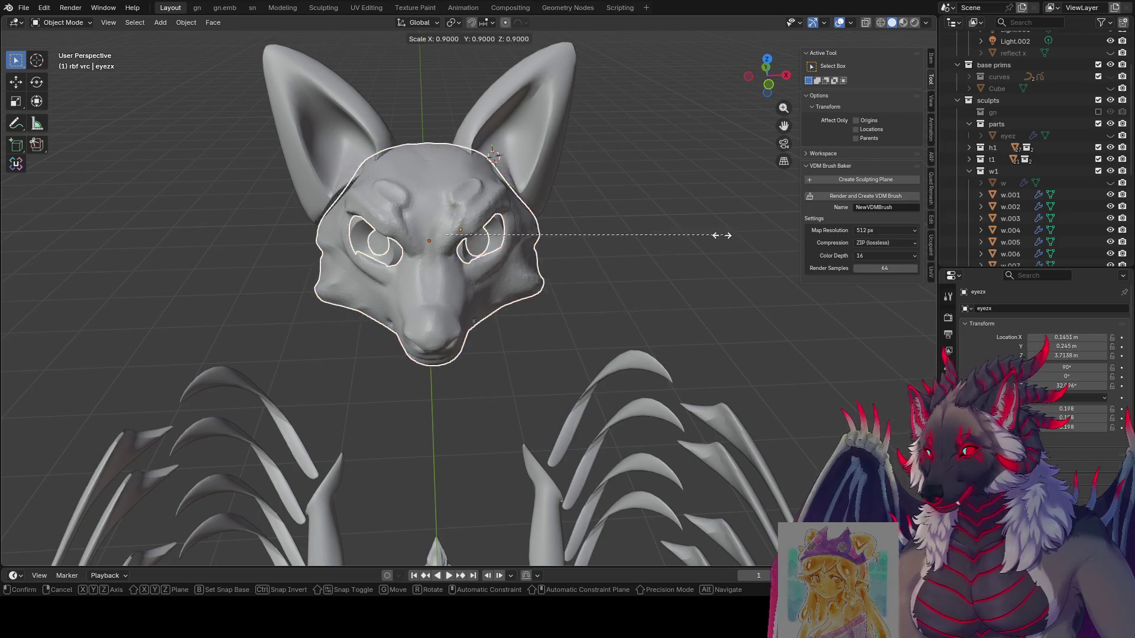
key(Escape)
Scale the fox head rbf vrc to 0.4 and shrink the eyezx eyes to match.
click(458, 199)
key(s)
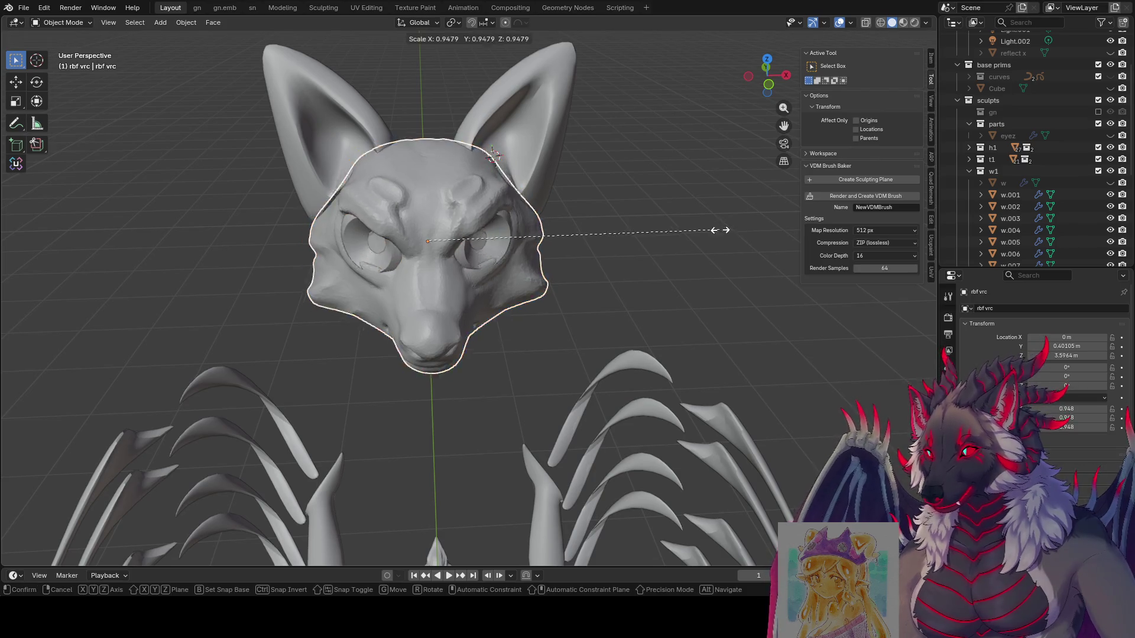
click(558, 239)
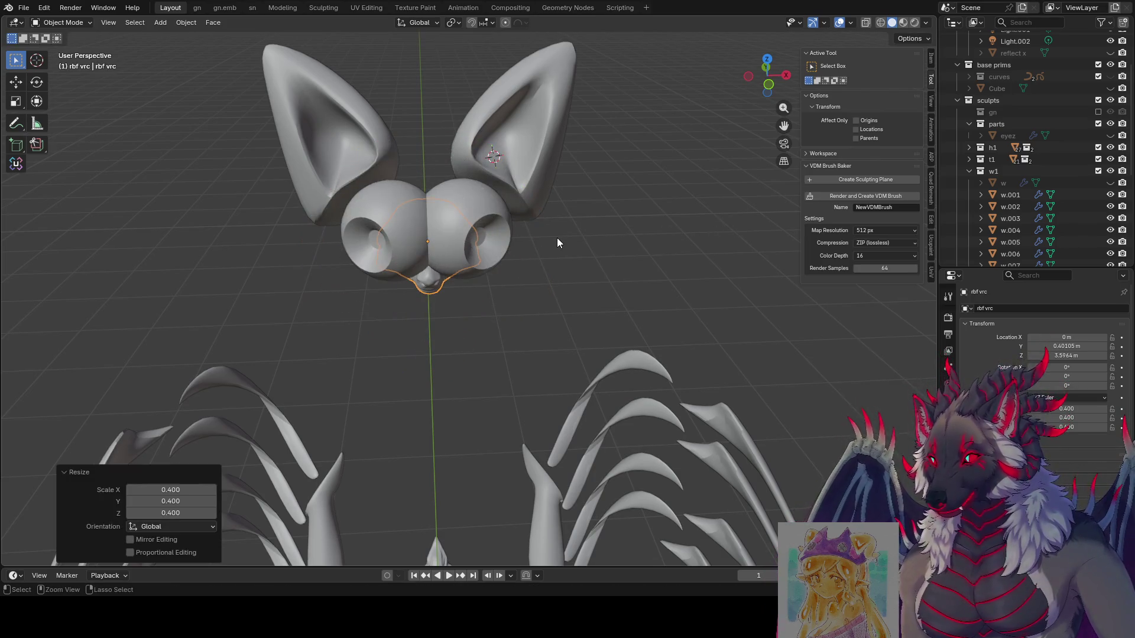
click(470, 230)
key(s)
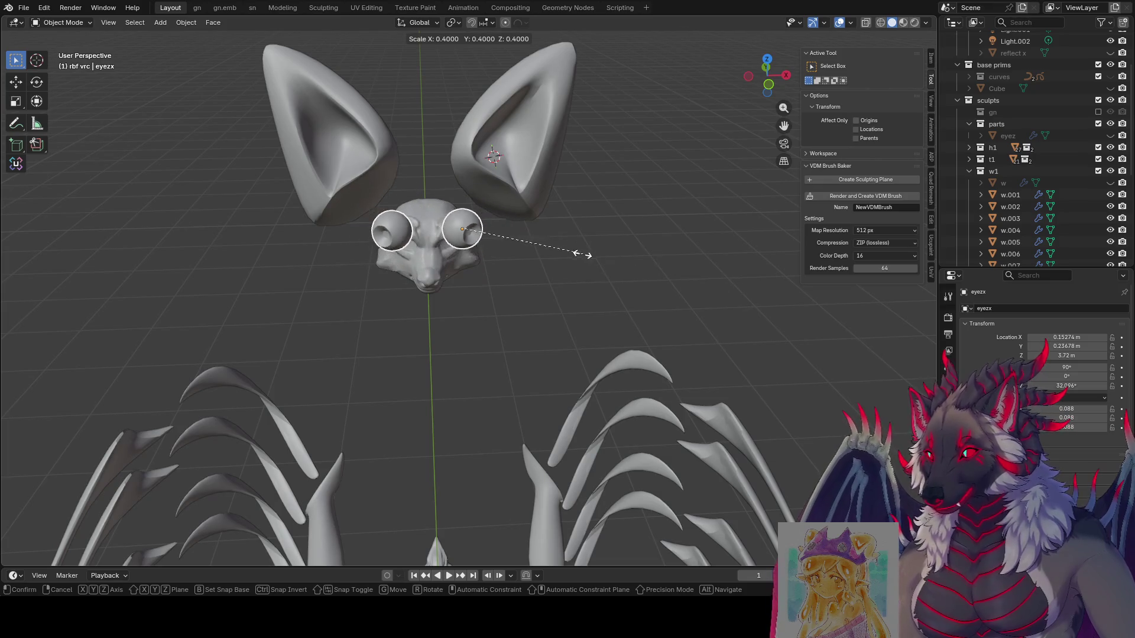
click(564, 251)
mouse_move(562, 252)
middle_down()
mouse_move(455, 188)
mouse_move(467, 198)
middle_up()
Move the eyezx eyes onto the shrunken fox head.
key(g)
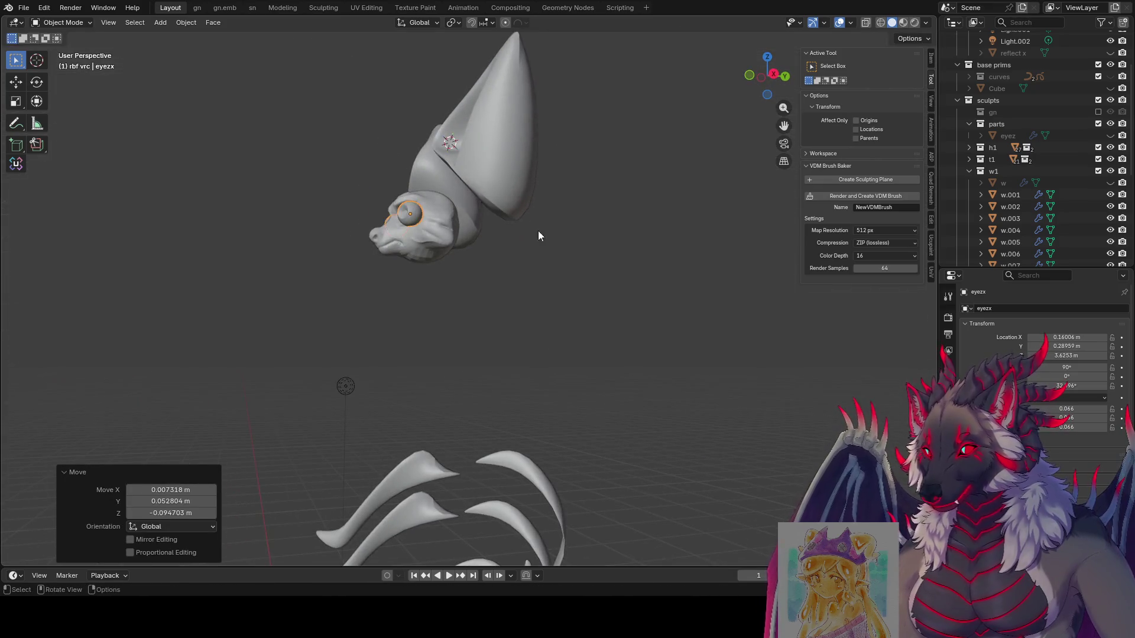
mouse_move(539, 236)
alt+middle_down()
mouse_move(664, 273)
mouse_move(638, 254)
mouse_move(535, 240)
mouse_move(530, 146)
mouse_move(636, 150)
mouse_move(663, 176)
alt+middle_up()
click(538, 240)
Scale the earzx ears to 0.451 and fit them onto the fox head.
click(531, 146)
key(s)
click(637, 228)
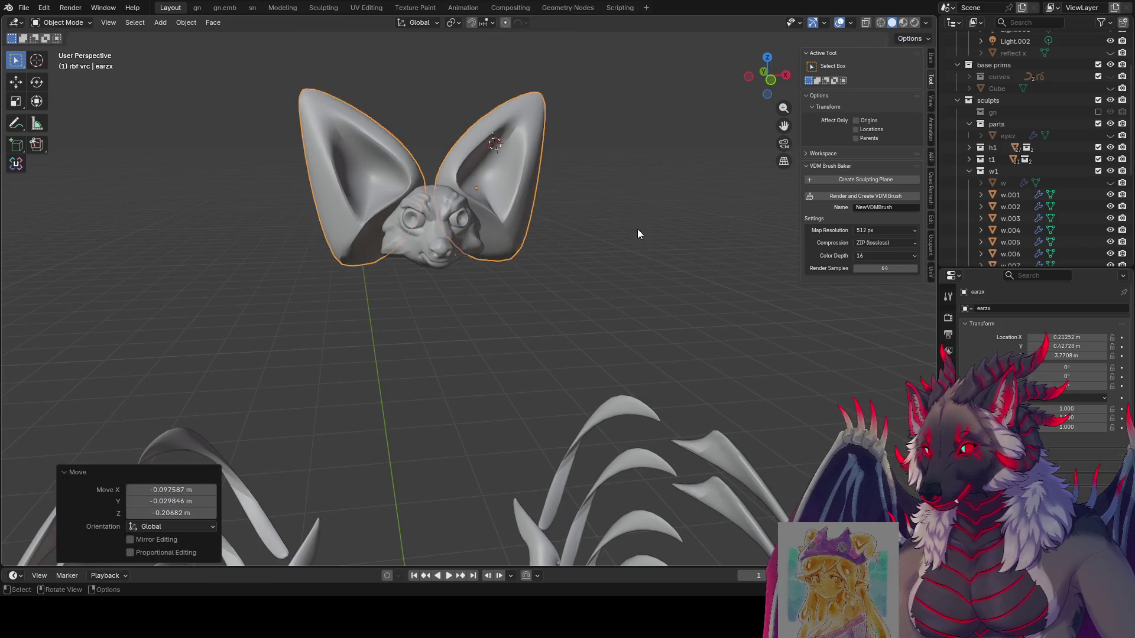
key(s)
click(564, 205)
key(g)
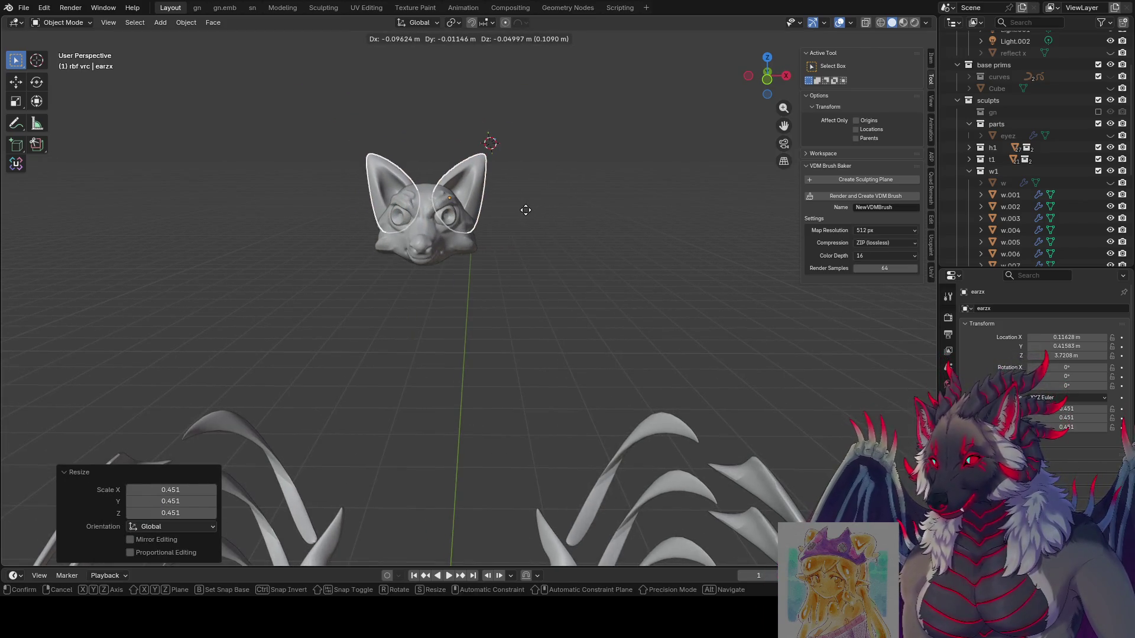
click(524, 207)
Inspect the head from the side and above, then save 'even moar.blend'.
mouse_move(558, 218)
middle_down()
mouse_move(605, 213)
mouse_move(561, 199)
middle_up()
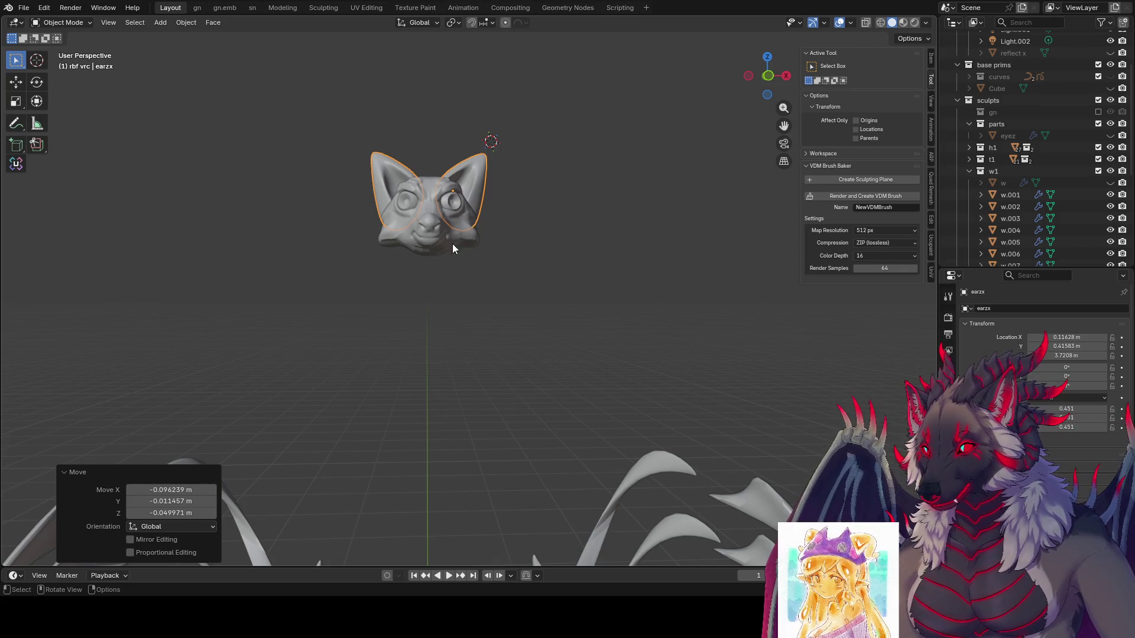
mouse_move(381, 312)
middle_down()
mouse_move(443, 304)
mouse_move(432, 266)
mouse_move(445, 240)
mouse_move(509, 331)
mouse_move(427, 253)
mouse_move(391, 246)
mouse_move(506, 252)
mouse_move(627, 299)
middle_up()
key(ctrl+s)
click(391, 246)
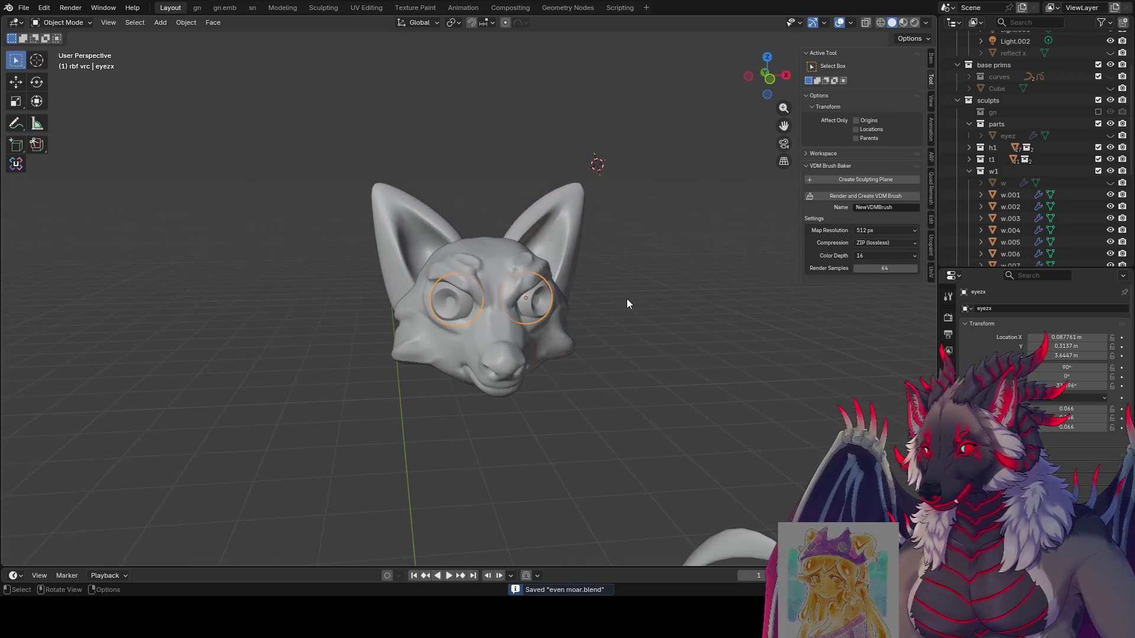
Nudge the eyes along the Y and X axes to line them up with the sockets.
key(g)
key(y)
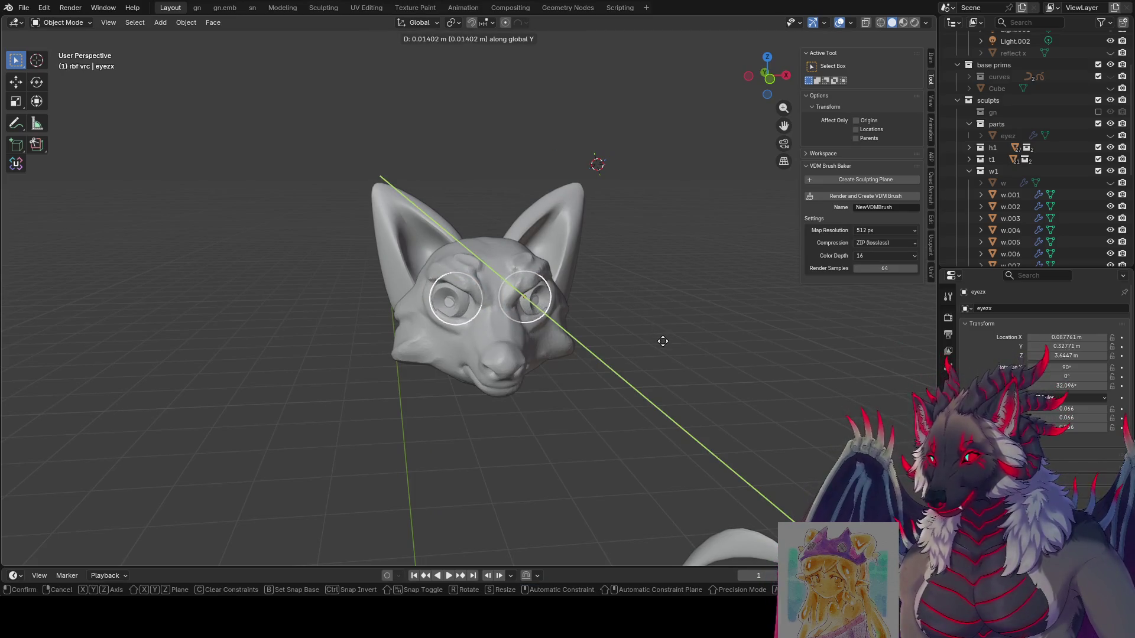
click(661, 340)
mouse_move(661, 340)
middle_down()
mouse_move(531, 346)
mouse_move(532, 331)
middle_up()
key(g)
key(x)
click(594, 340)
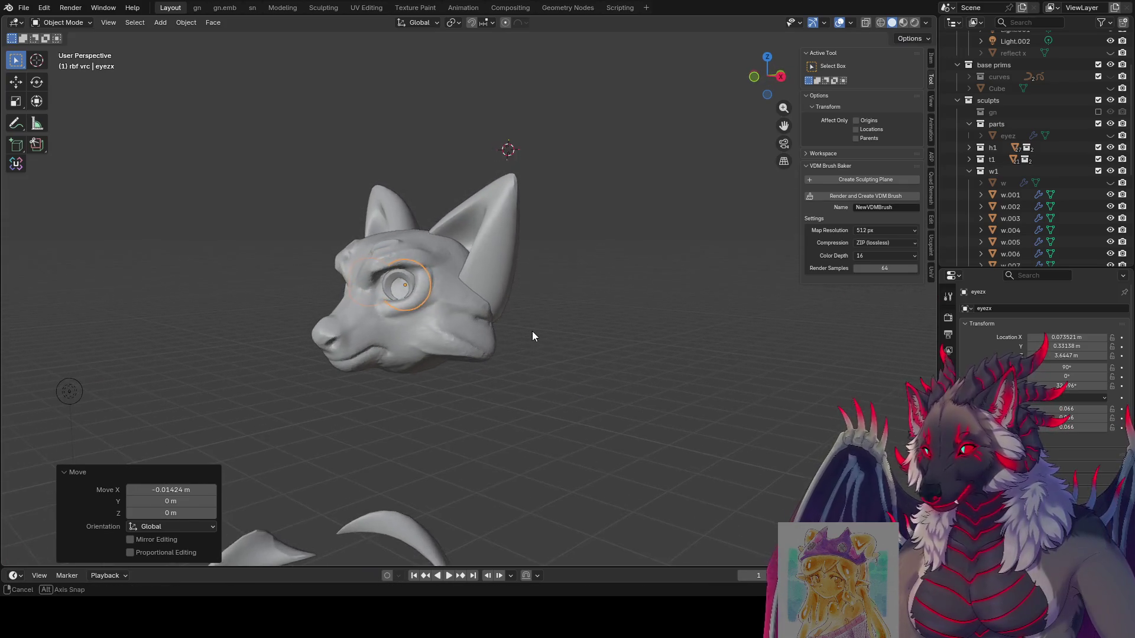
key(g)
key(y)
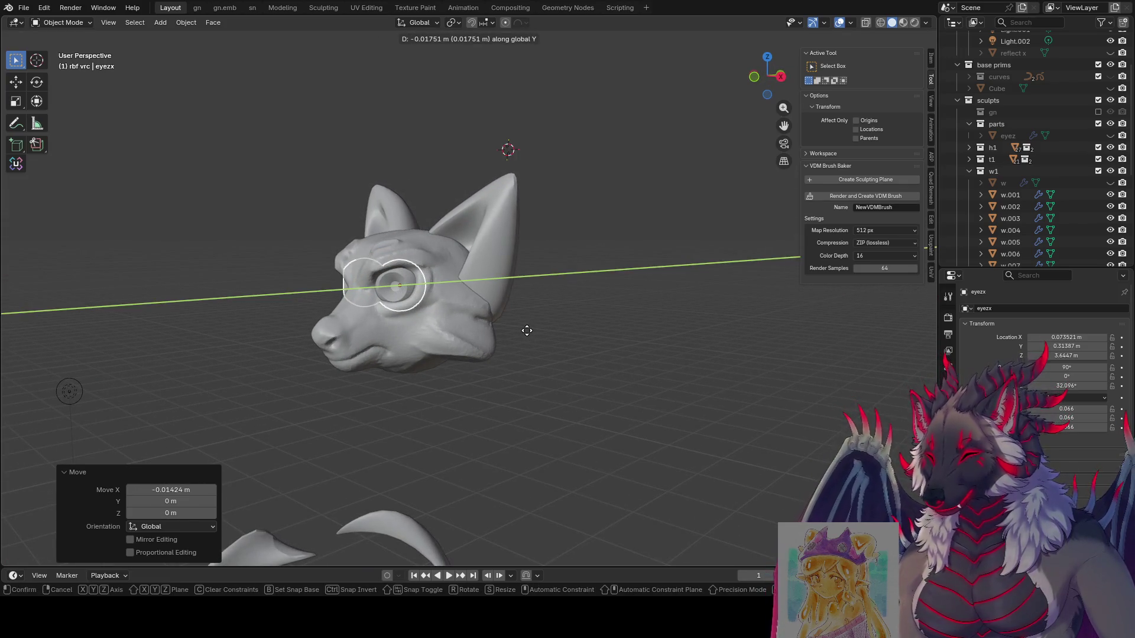
middle_drag(642, 318, 659, 314)
key(g)
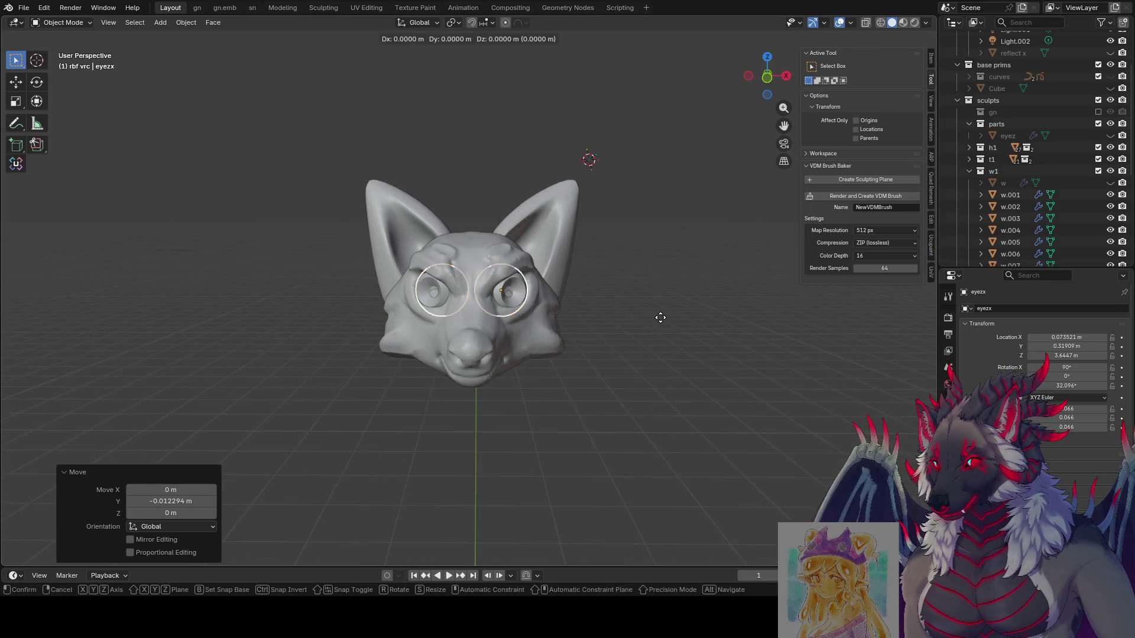
key(x)
click(650, 319)
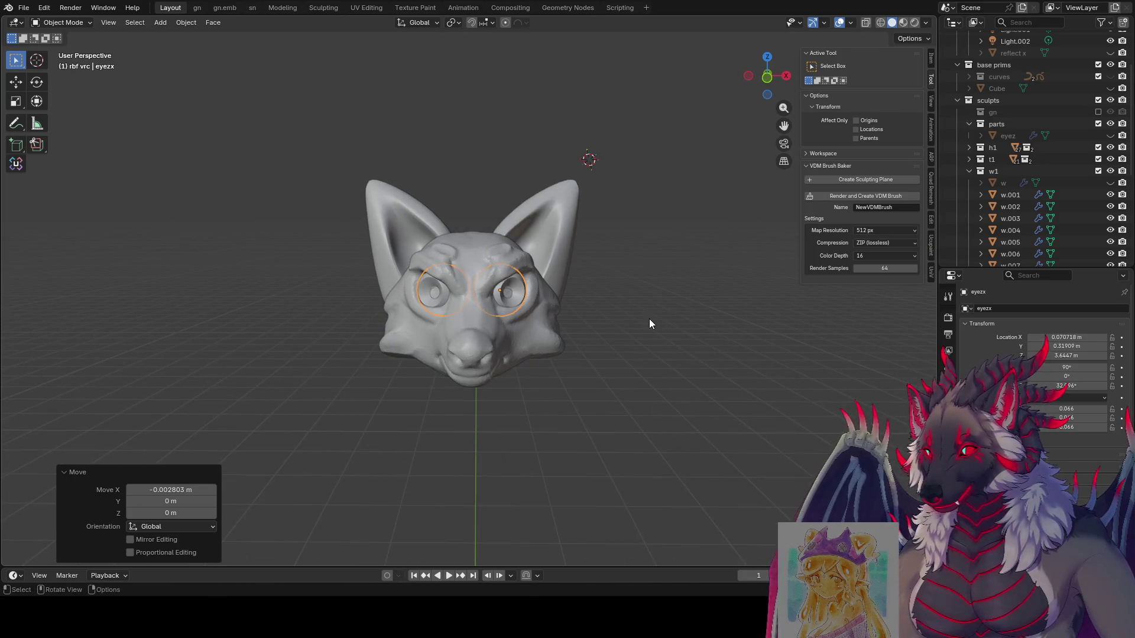
Rotate the eyes to about 94.2° on X and 29.8° on Z to seat them.
key(r)
key(x)
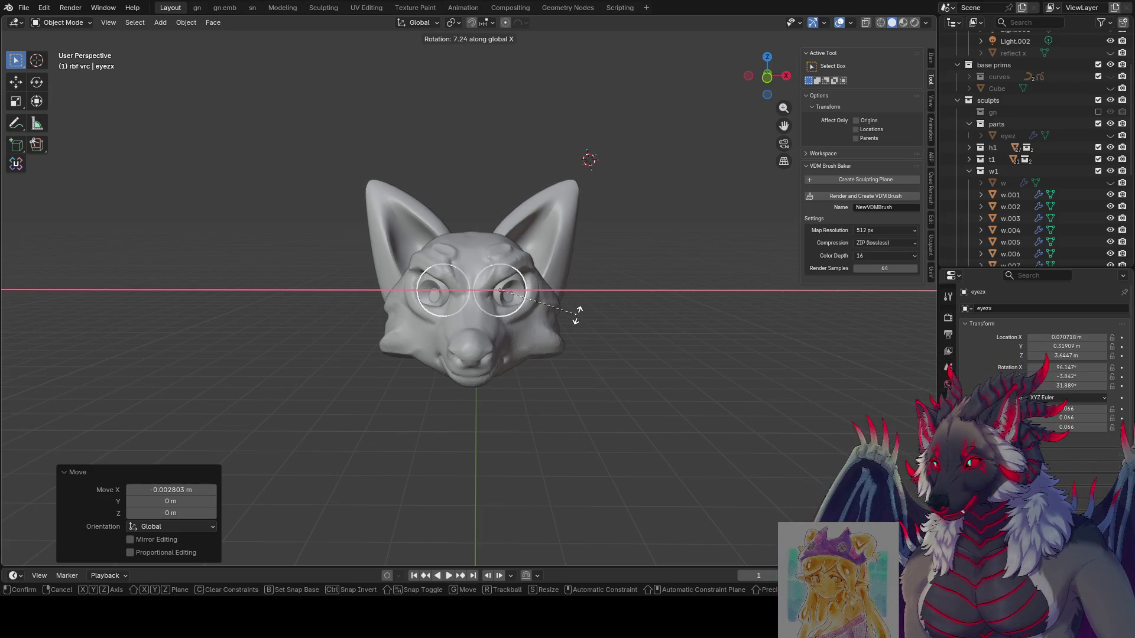
mouse_move(575, 304)
middle_down()
mouse_move(499, 261)
mouse_move(562, 255)
mouse_move(605, 289)
mouse_move(652, 277)
mouse_move(546, 301)
mouse_move(529, 267)
mouse_move(471, 256)
middle_up()
key(z)
click(526, 307)
key(r)
key(z)
click(565, 299)
key(r)
key(x)
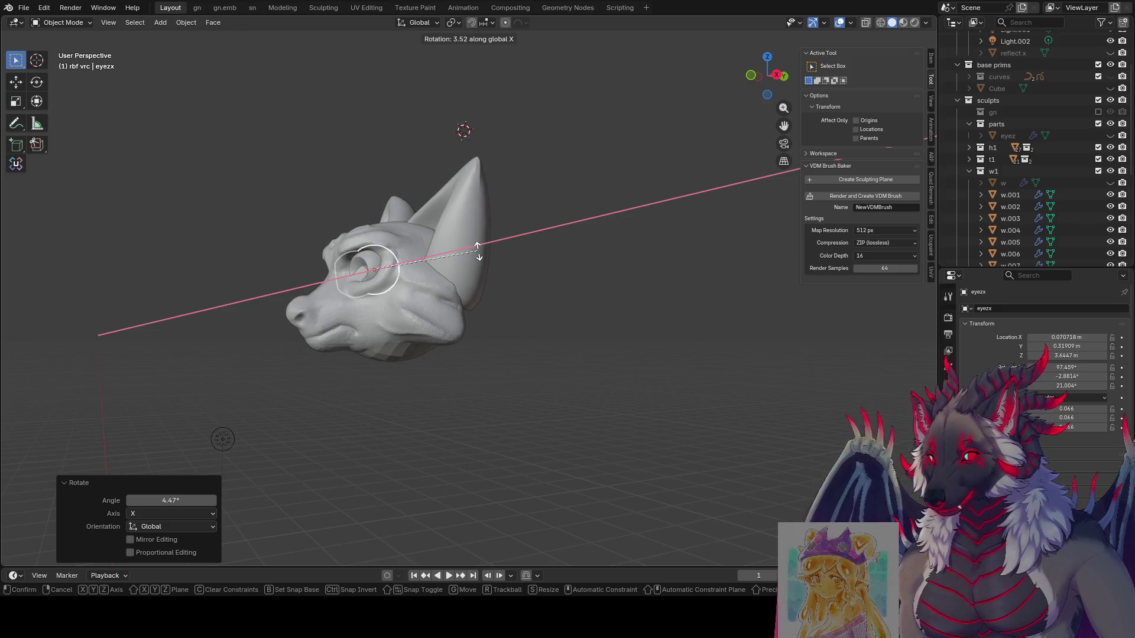
key(z)
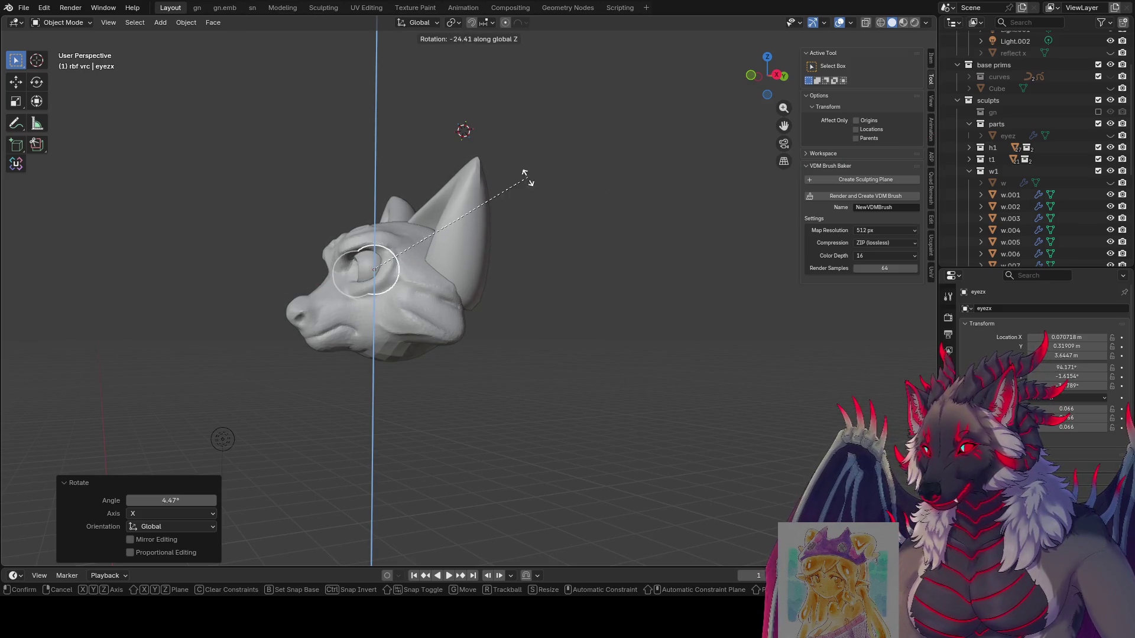
click(528, 275)
mouse_move(528, 275)
middle_down()
mouse_move(673, 282)
mouse_move(654, 271)
mouse_move(656, 298)
middle_up()
key(Tab)
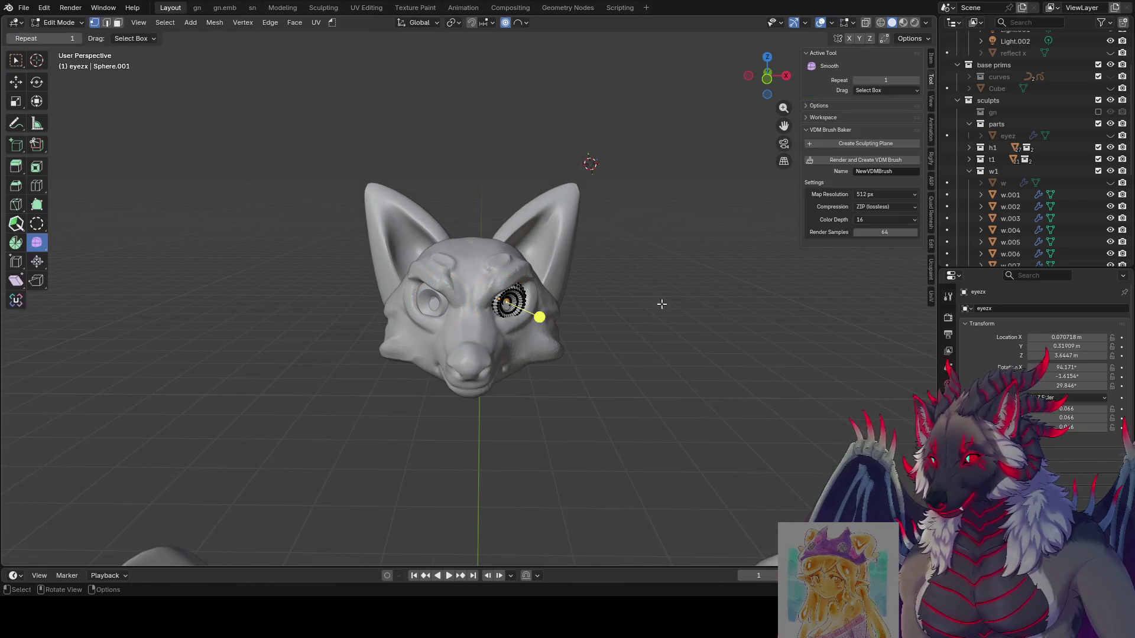
mouse_move(674, 347)
middle_down()
mouse_move(777, 369)
mouse_move(767, 343)
mouse_move(546, 351)
mouse_move(550, 376)
mouse_move(494, 413)
mouse_move(535, 401)
middle_up()
key(Tab)
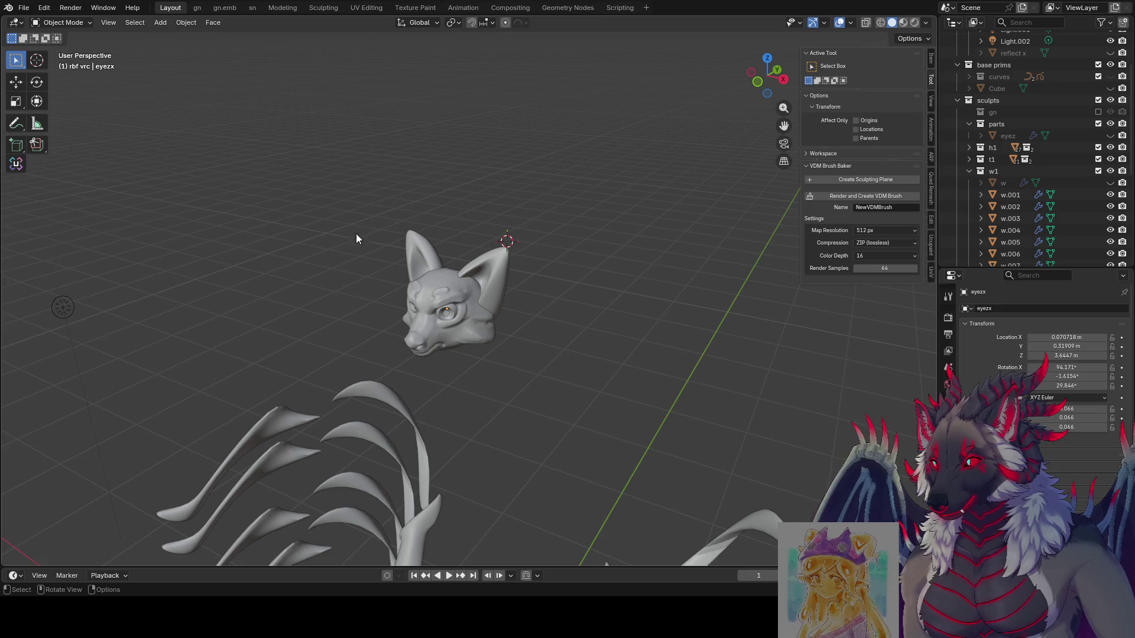
mouse_move(494, 347)
middle_down()
mouse_move(581, 246)
mouse_move(548, 222)
middle_up()
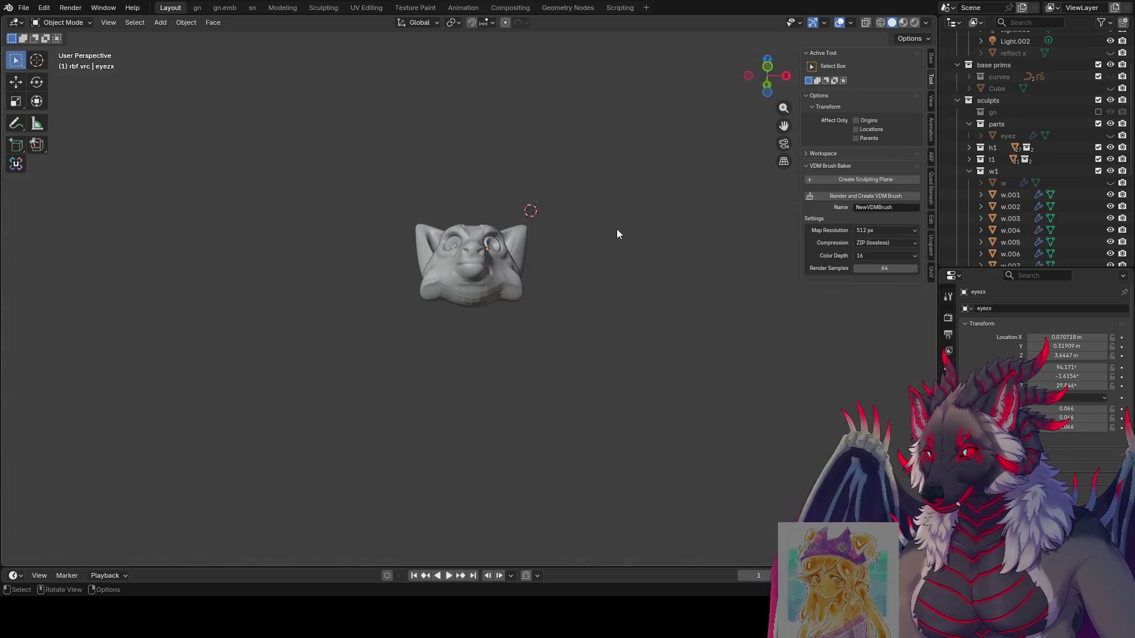
Select the eyezx eyes, turn them about Z and enlarge them slightly.
click(489, 237)
key(r)
key(z)
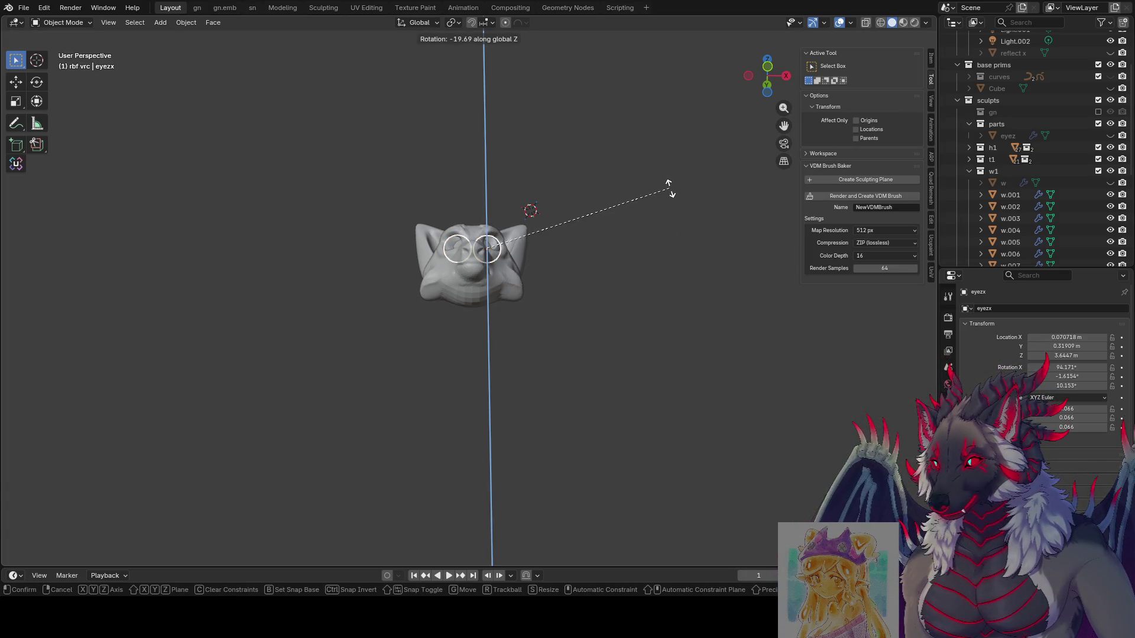
click(668, 186)
mouse_move(668, 187)
middle_down()
mouse_move(658, 275)
mouse_move(658, 251)
mouse_move(690, 285)
mouse_move(801, 257)
mouse_move(640, 241)
mouse_move(697, 316)
mouse_move(727, 299)
mouse_move(657, 372)
mouse_move(572, 372)
mouse_move(653, 363)
mouse_move(604, 360)
mouse_move(573, 335)
mouse_move(576, 397)
mouse_move(639, 309)
mouse_move(671, 328)
middle_up()
key(s)
click(674, 234)
Nudge the eyes slightly and tilt them -3.98° about X.
key(r)
key(x)
key(Escape)
key(g)
click(701, 317)
key(r)
key(x)
click(598, 309)
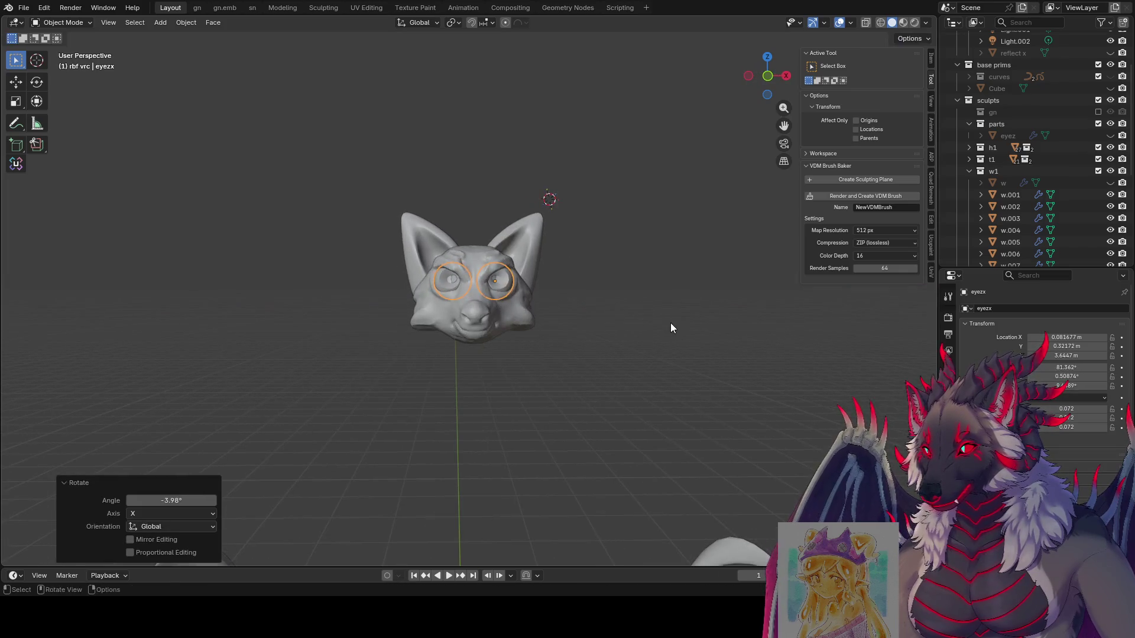
Turn the eyes 28.6° and then -21° about Z.
key(r)
key(z)
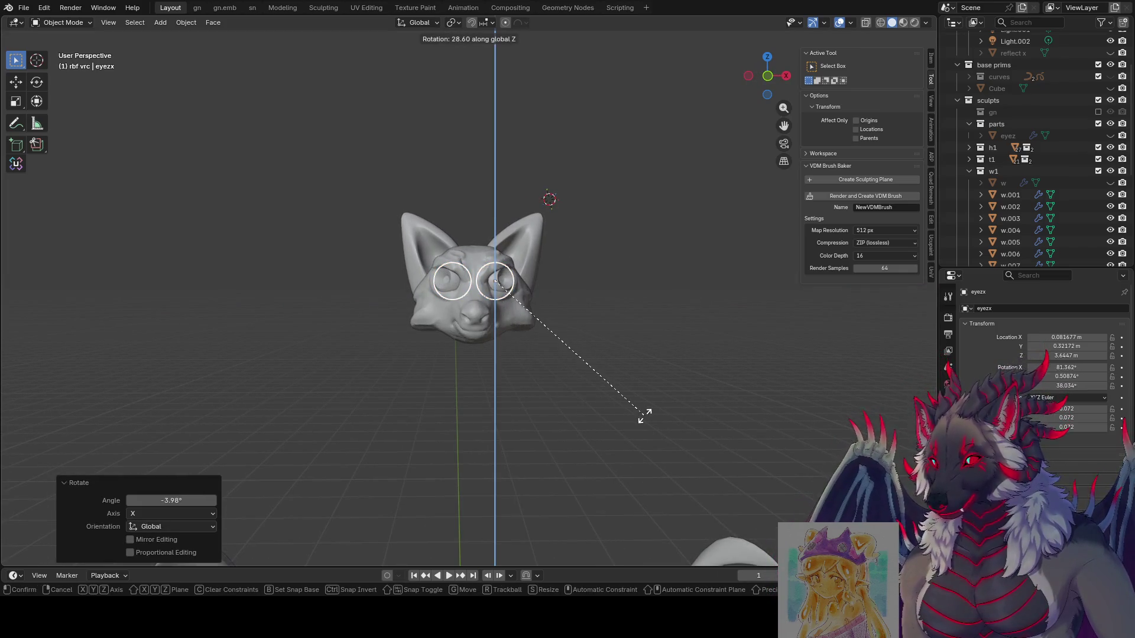
click(644, 416)
mouse_move(645, 417)
middle_down()
mouse_move(744, 411)
mouse_move(668, 389)
mouse_move(697, 425)
middle_up()
scroll(668, 390, up, 2)
key(r)
key(z)
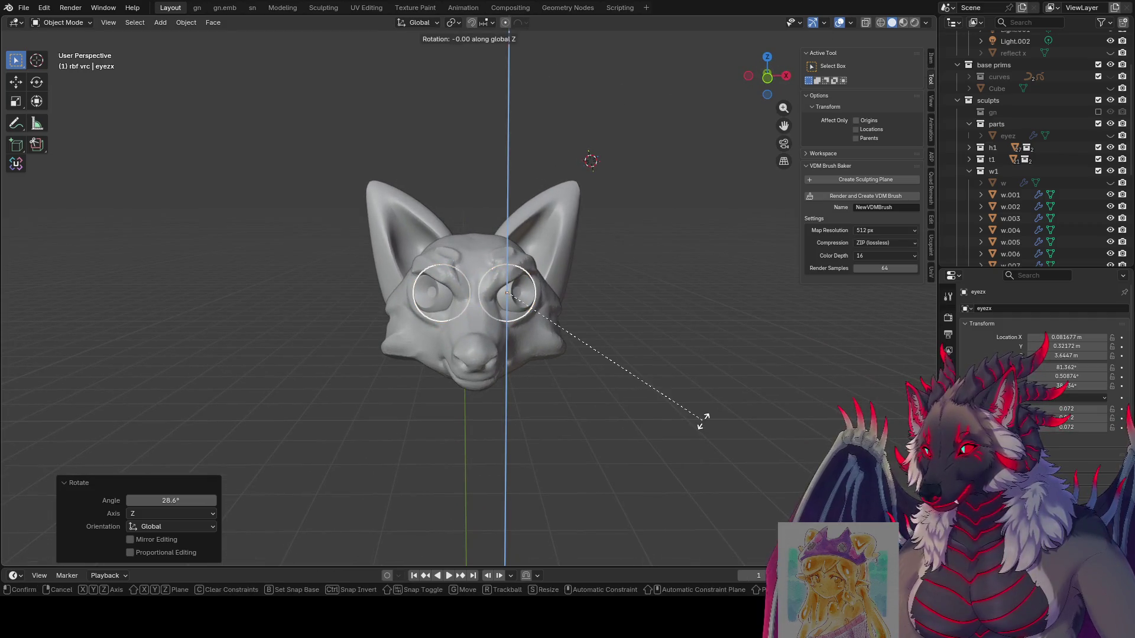
click(608, 434)
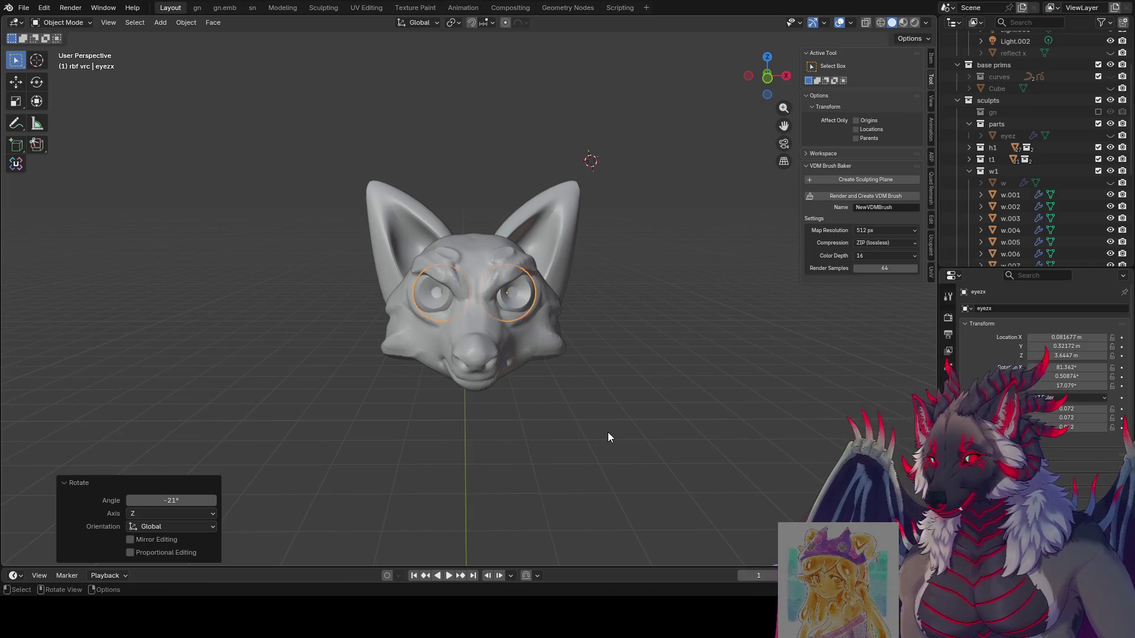
Tilt the eyes about X by 7.56°, -14.3° and 22.2°.
mouse_move(608, 437)
middle_down()
mouse_move(519, 413)
mouse_move(481, 436)
mouse_move(489, 420)
middle_up()
key(r)
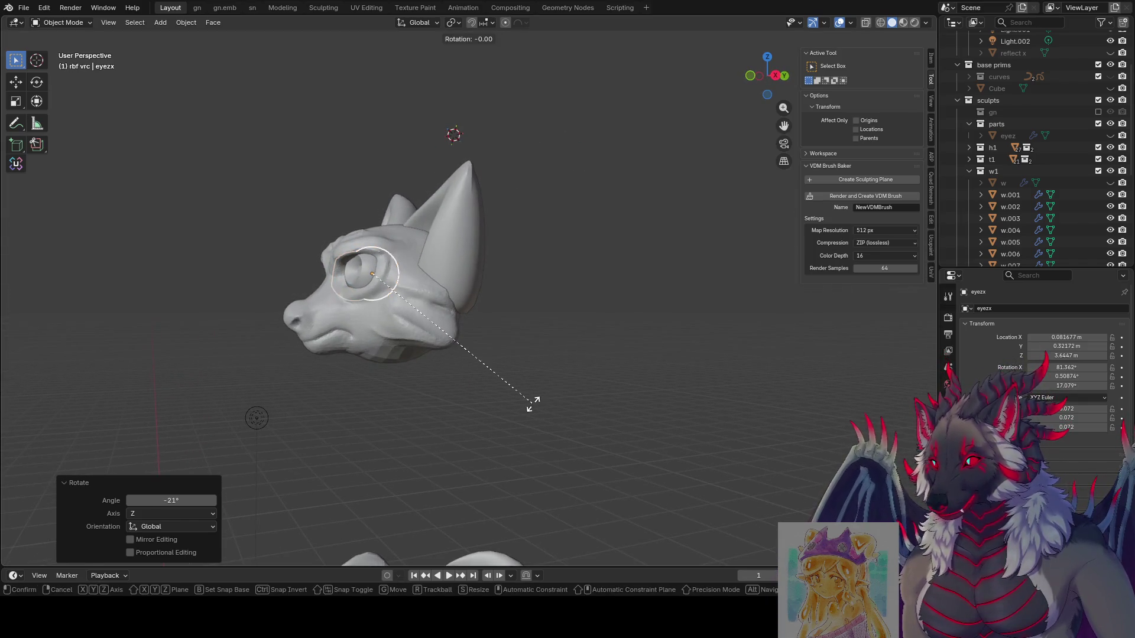
key(x)
click(536, 373)
mouse_move(536, 374)
middle_down()
mouse_move(676, 385)
mouse_move(643, 388)
middle_up()
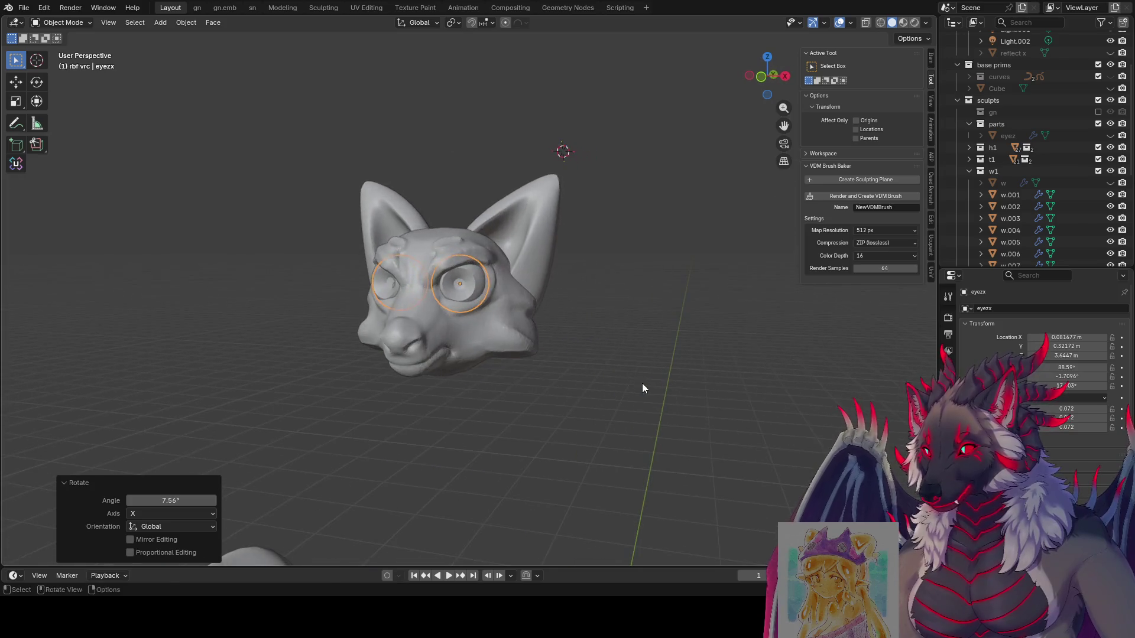
key(r)
key(x)
click(622, 428)
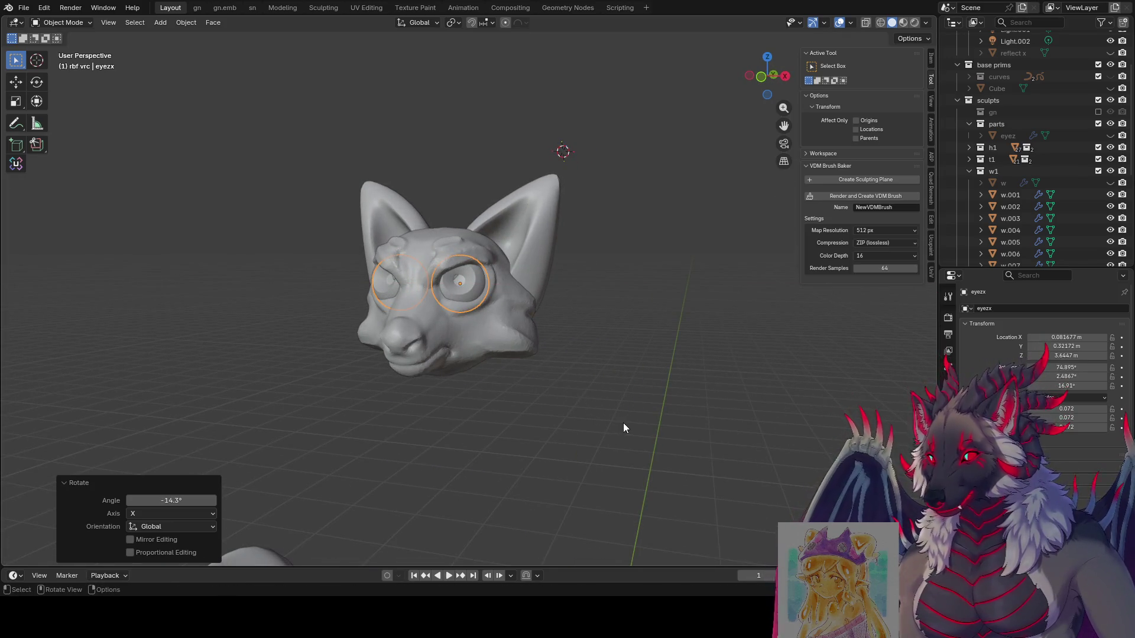
key(r)
key(x)
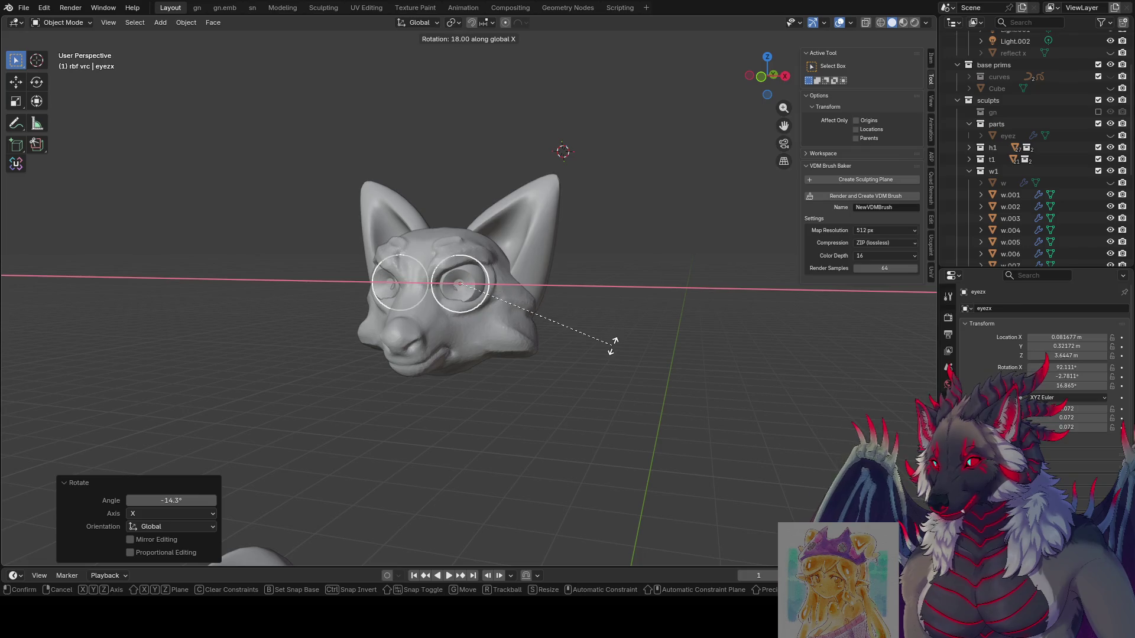
click(612, 338)
Shift the eyes along Y and scale them up to 1.055.
key(g)
key(y)
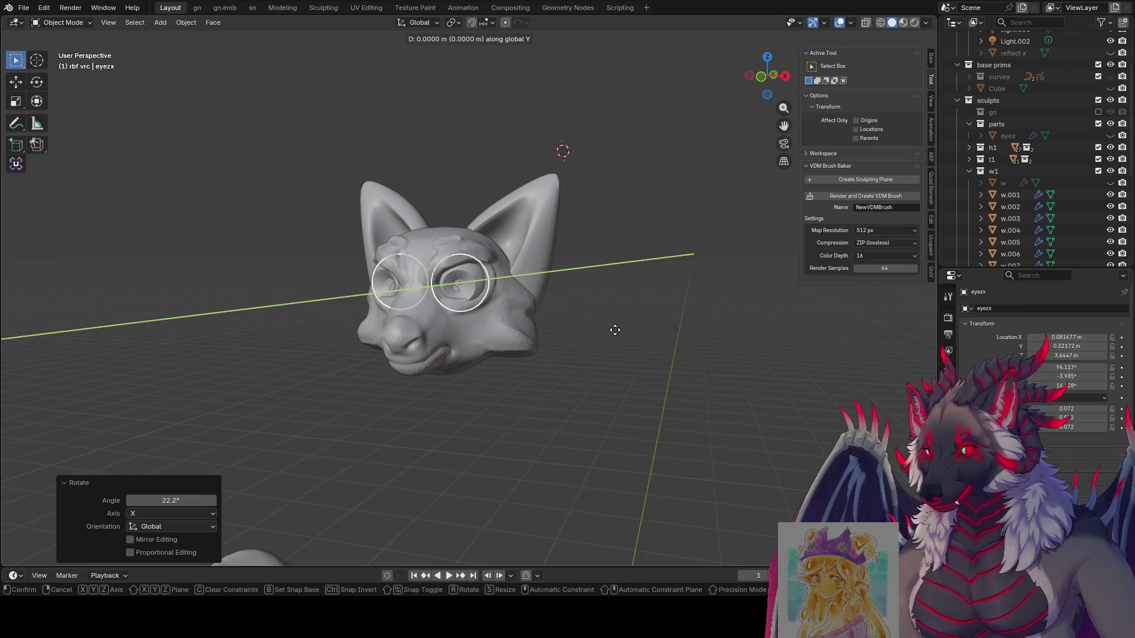
click(615, 324)
mouse_move(615, 324)
middle_down()
mouse_move(671, 281)
mouse_move(719, 278)
mouse_move(782, 299)
mouse_move(692, 307)
mouse_move(595, 293)
mouse_move(716, 284)
mouse_move(590, 288)
mouse_move(720, 304)
mouse_move(714, 296)
middle_up()
key(s)
click(609, 288)
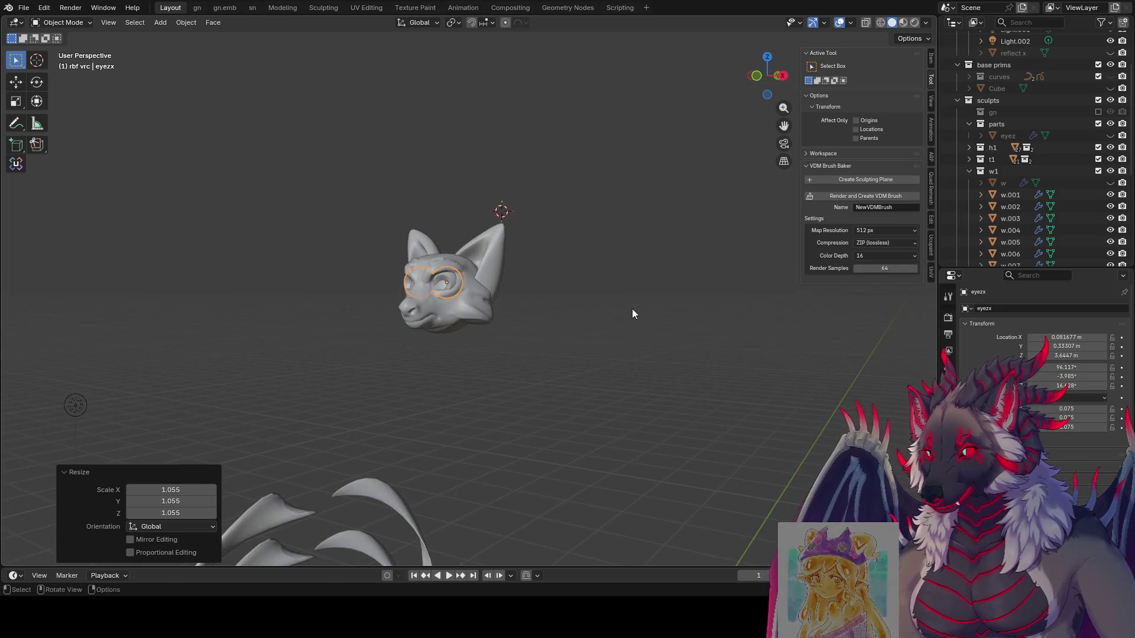
Shift the eyes slightly along Y and tilt them -9.35°.
key(g)
key(y)
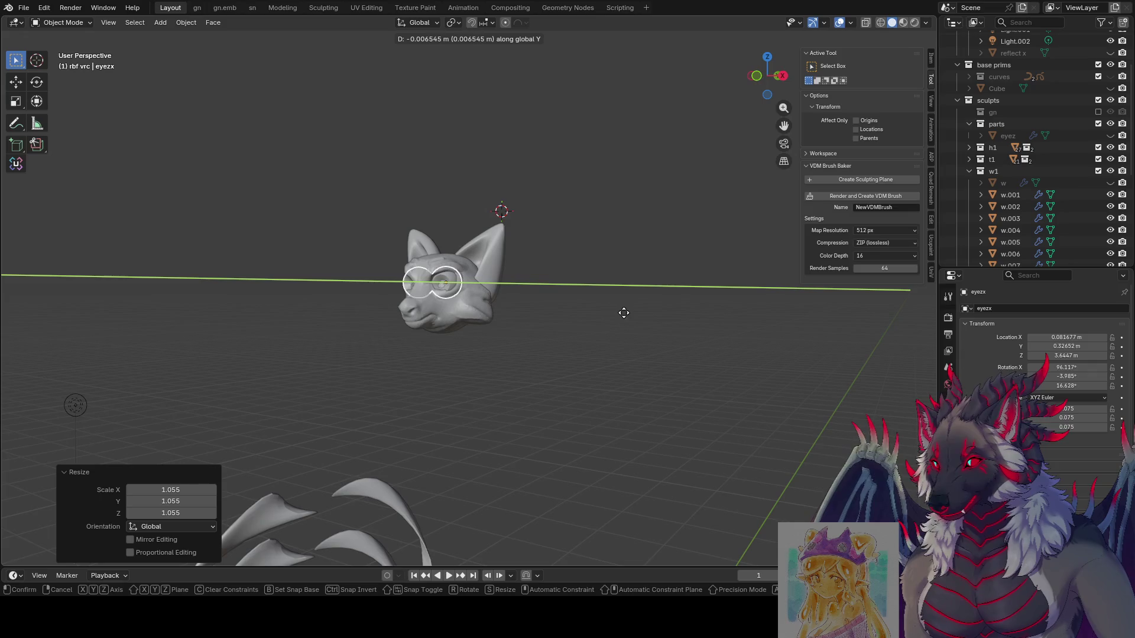
click(615, 314)
middle_drag(615, 313, 565, 315)
key(r)
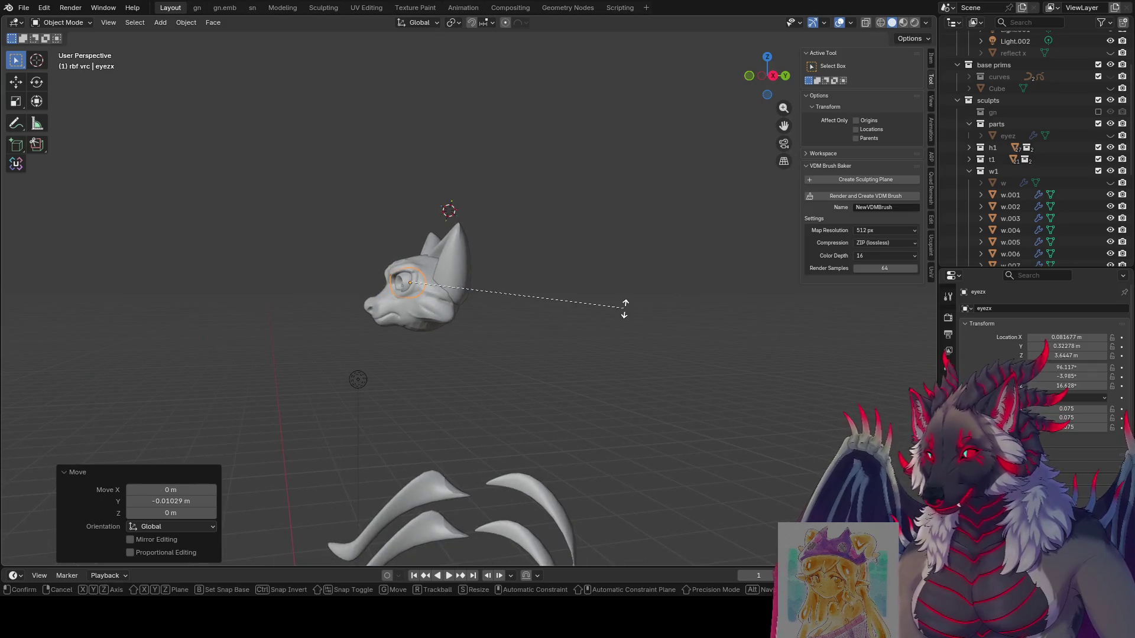
click(621, 343)
Move the eyes along Y again and shrink them to 0.967.
middle_drag(621, 343, 754, 333)
key(g)
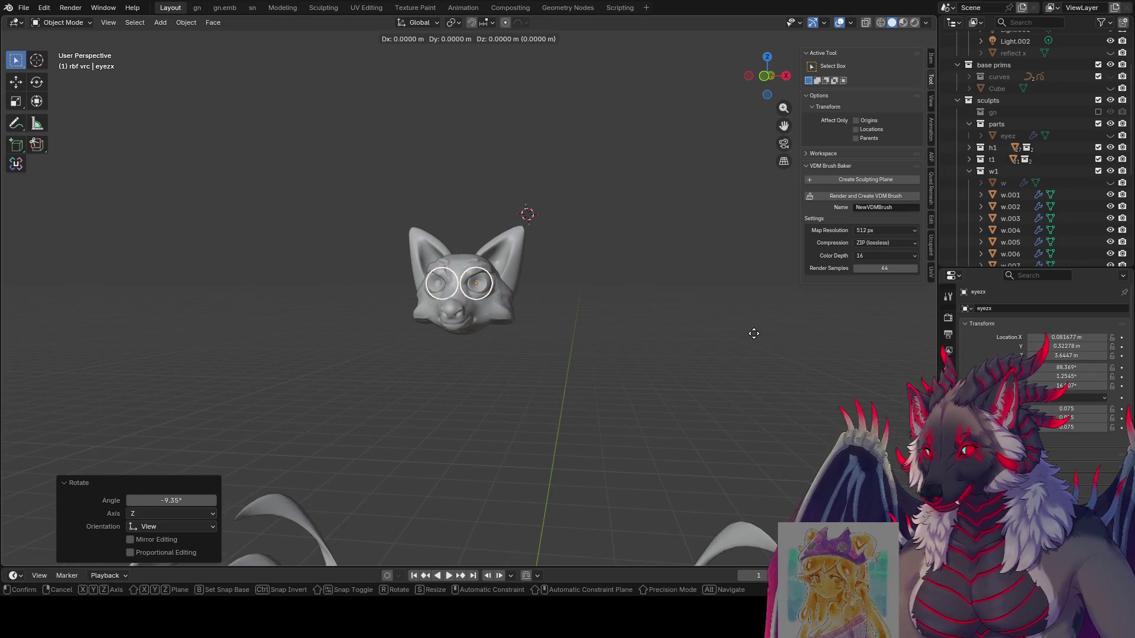
key(y)
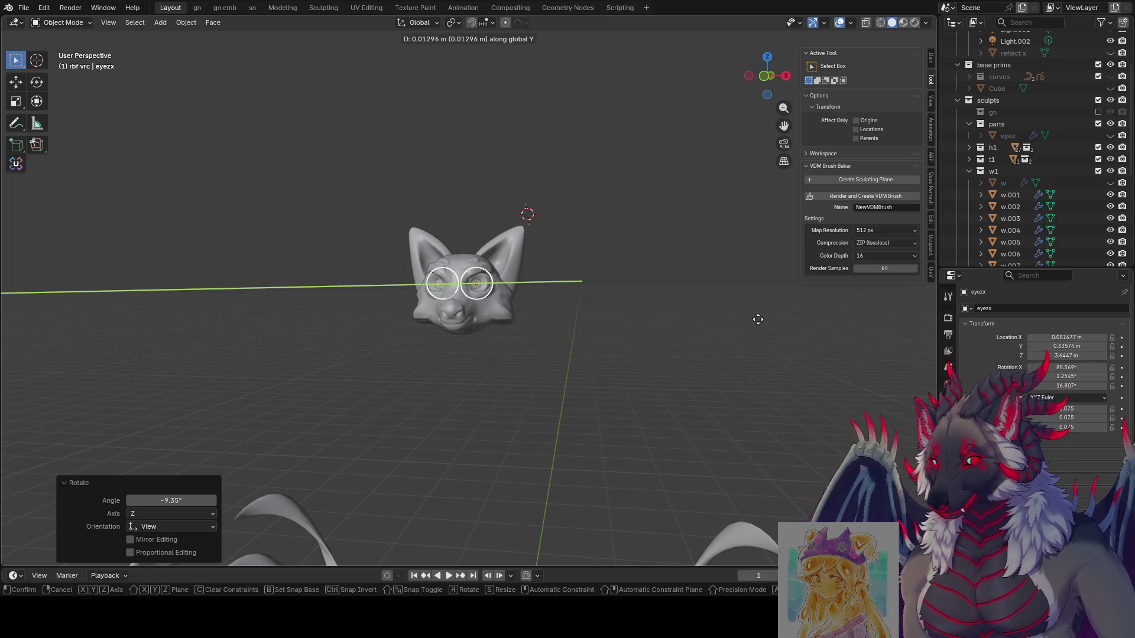
click(755, 319)
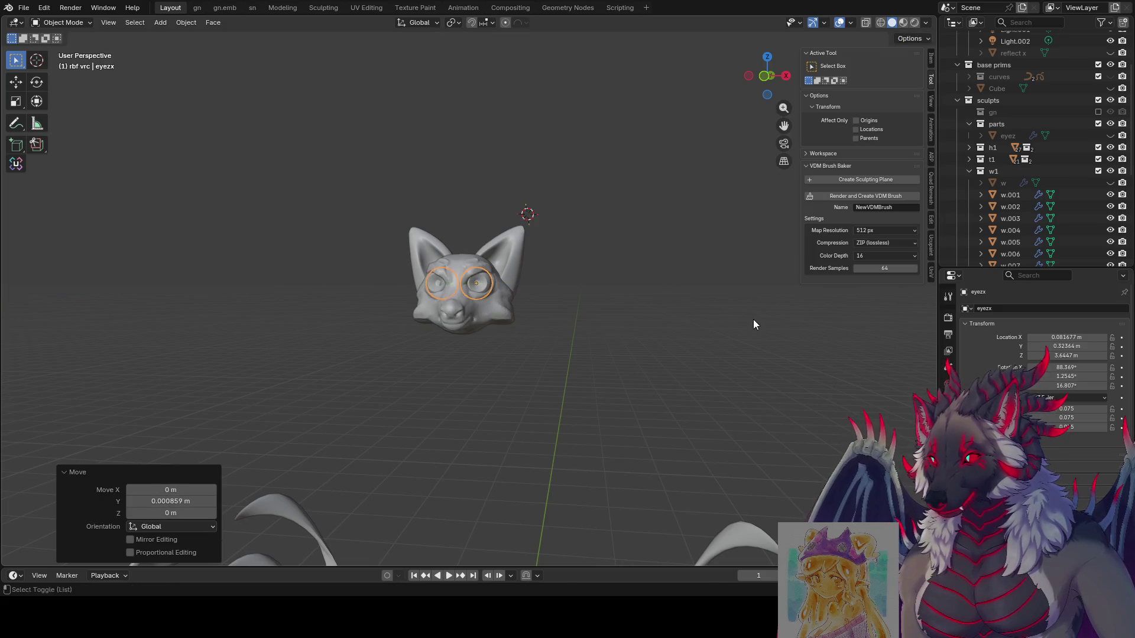
key(s)
click(746, 318)
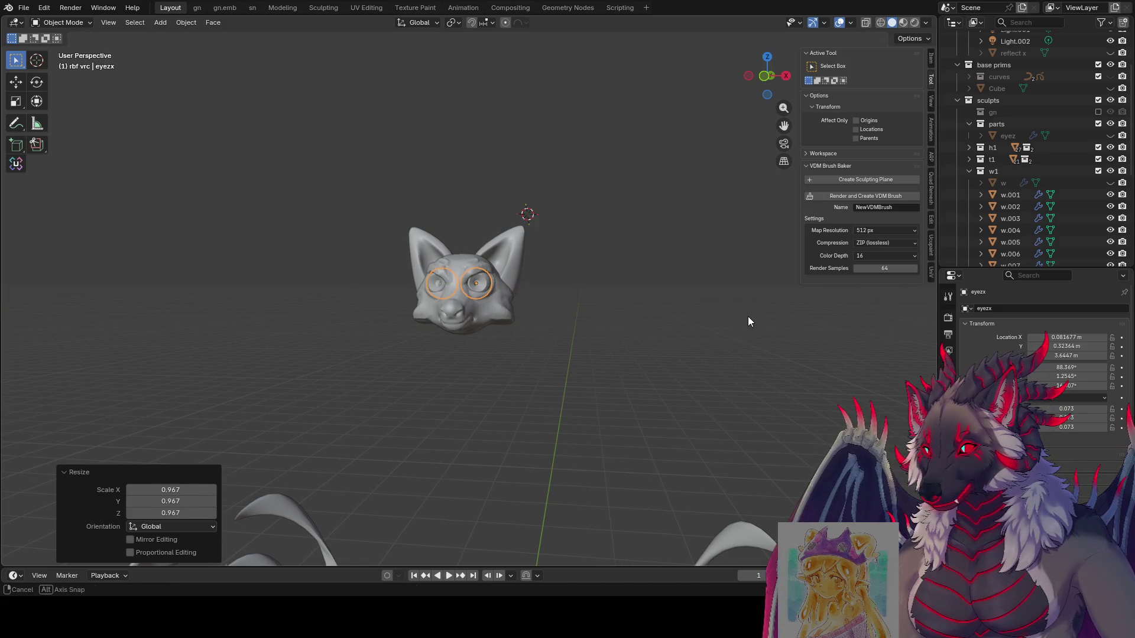
key(s)
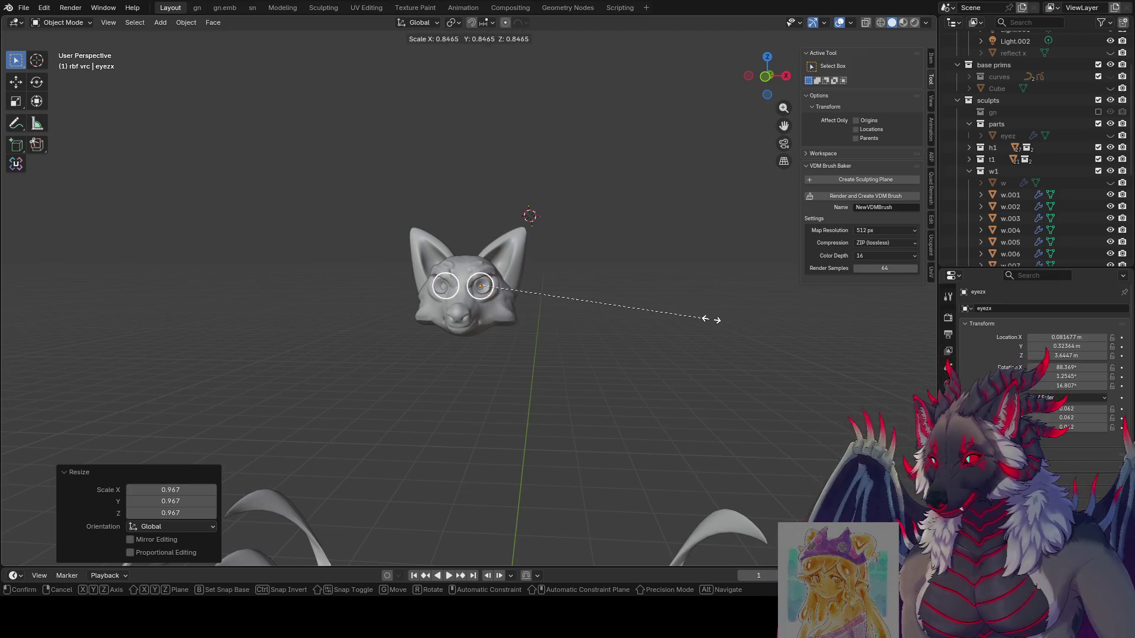
right_click(717, 317)
Stretch the eyes along Y to 1.149, then toggle edit mode in and out.
mouse_move(718, 314)
middle_down()
mouse_move(661, 309)
mouse_move(636, 332)
mouse_move(663, 353)
mouse_move(717, 330)
mouse_move(693, 361)
mouse_move(660, 330)
mouse_move(555, 341)
middle_up()
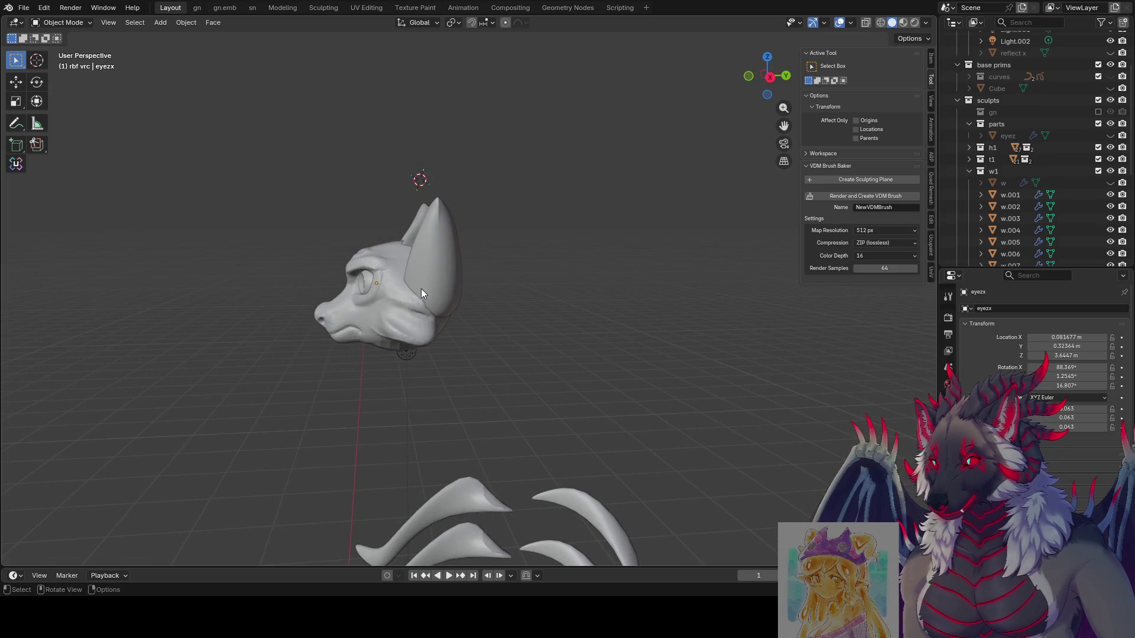
key(s)
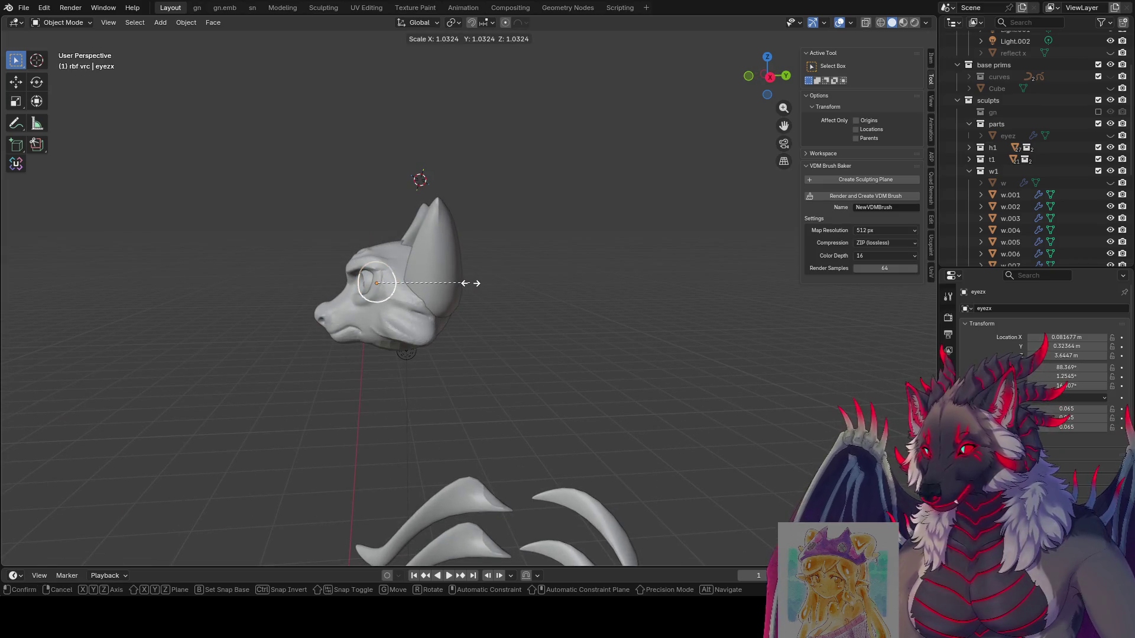
key(y)
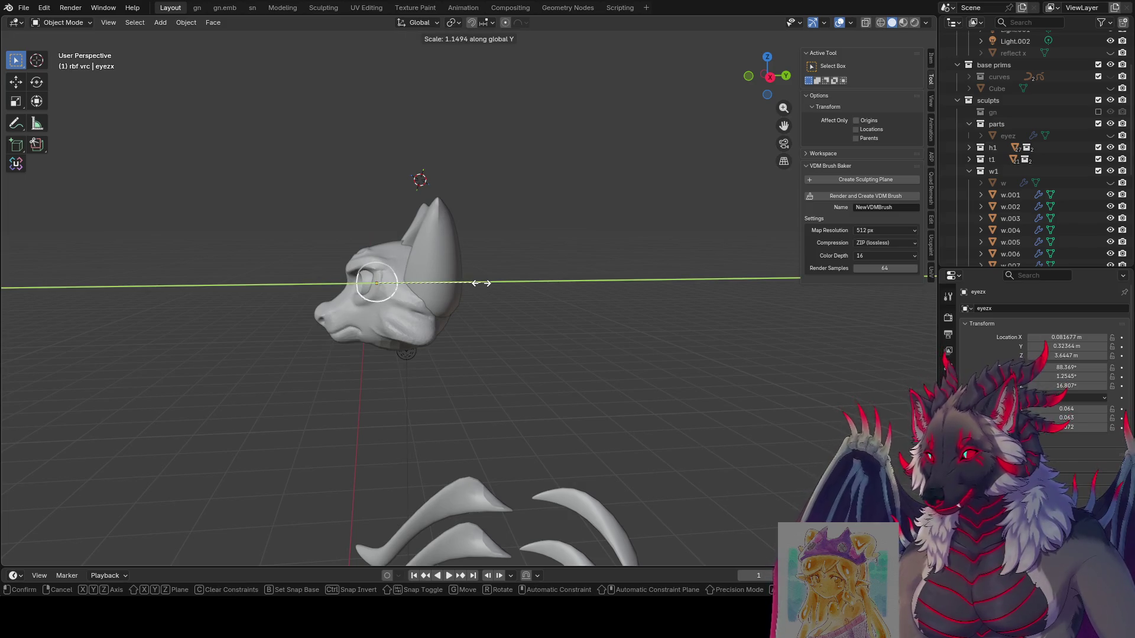
click(481, 281)
mouse_move(481, 282)
middle_down()
mouse_move(683, 279)
mouse_move(648, 278)
mouse_move(646, 268)
mouse_move(632, 295)
middle_up()
key(Tab)
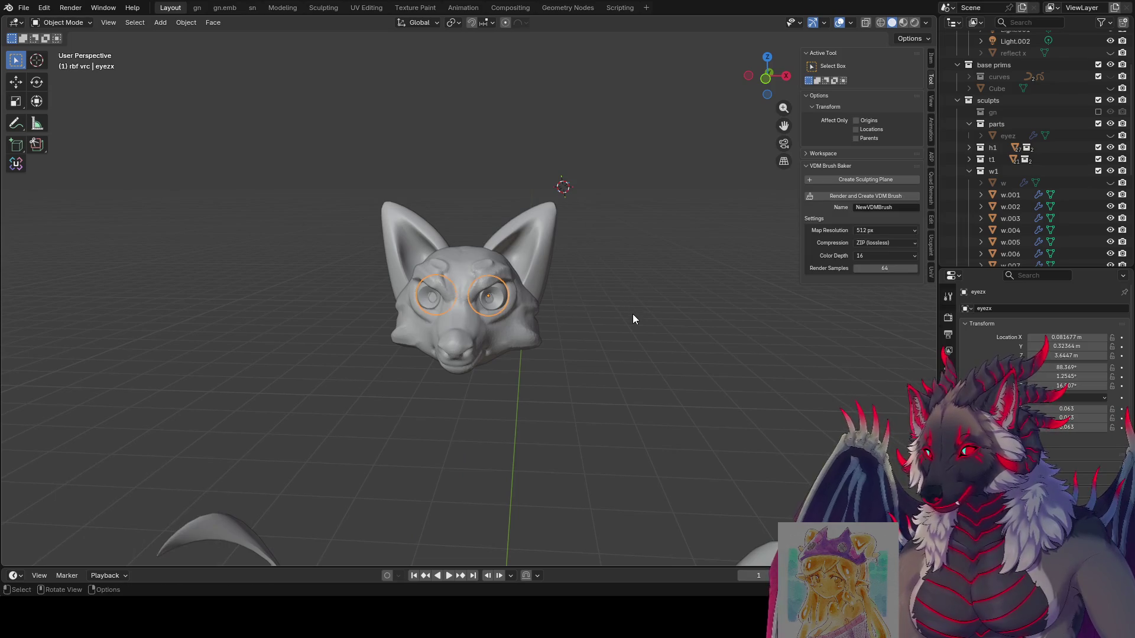
key(Tab)
middle_drag(619, 356, 578, 331)
scroll(578, 331, down, 2)
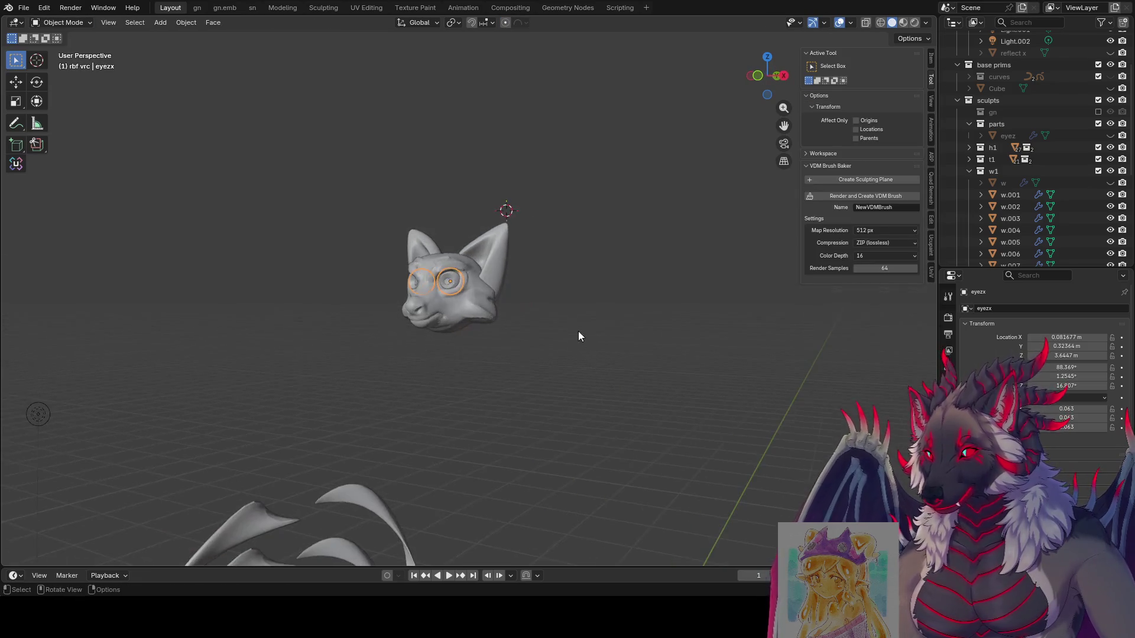
Save even moar.blend and zoom out to view the whole scene.
key(ctrl+s)
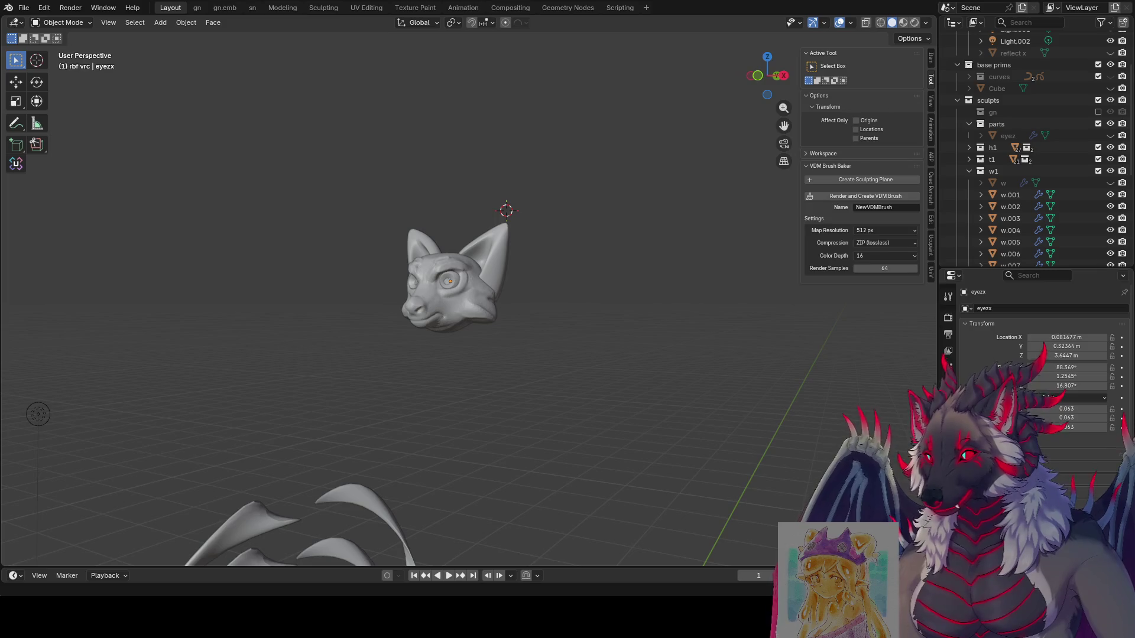
scroll(461, 284, down, 4)
middle_drag(473, 295, 499, 291)
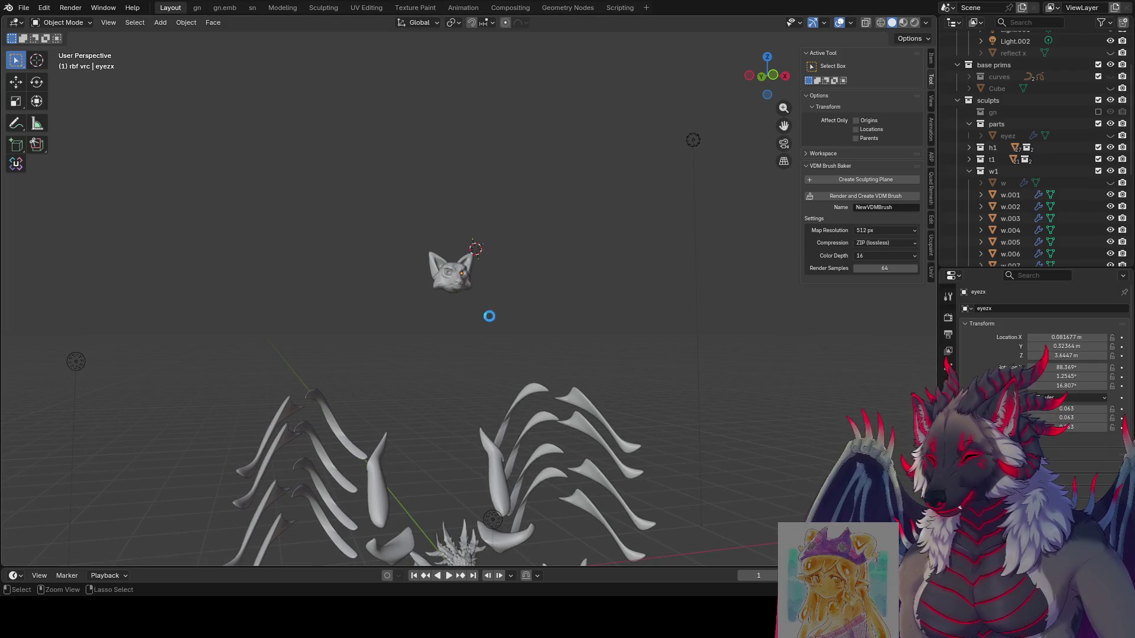
key(ctrl+s)
mouse_move(526, 220)
middle_down()
mouse_move(484, 315)
mouse_move(499, 213)
mouse_move(527, 222)
mouse_move(529, 258)
middle_up()
Lower the fox head 2.3687 m between the wings, save, and select the ears.
key(g)
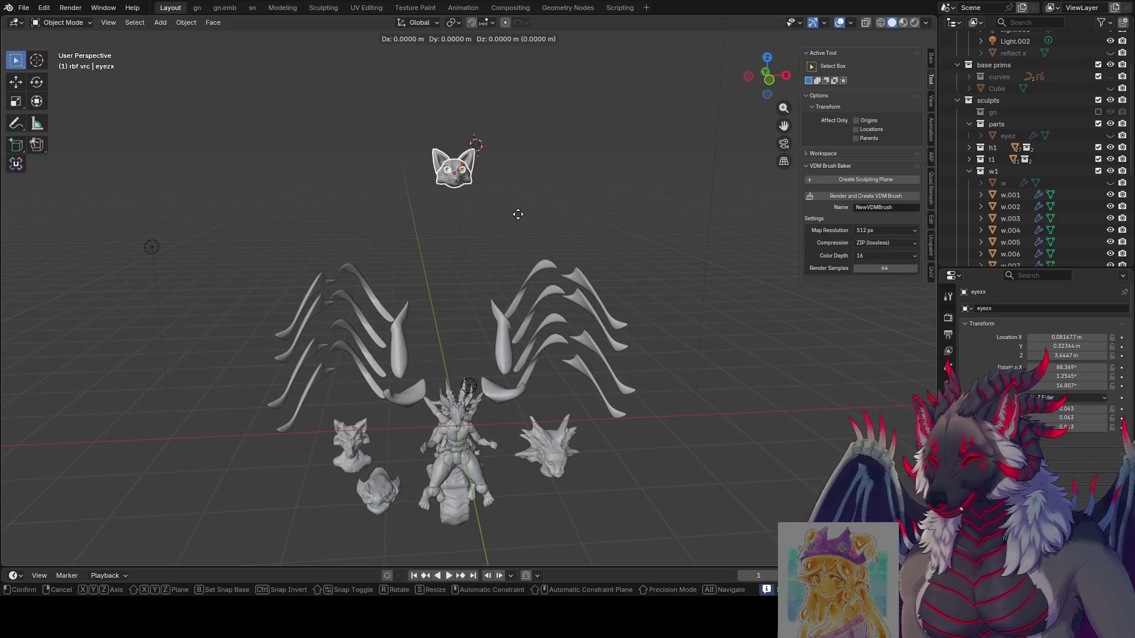
key(z)
click(490, 383)
scroll(489, 383, up, 8)
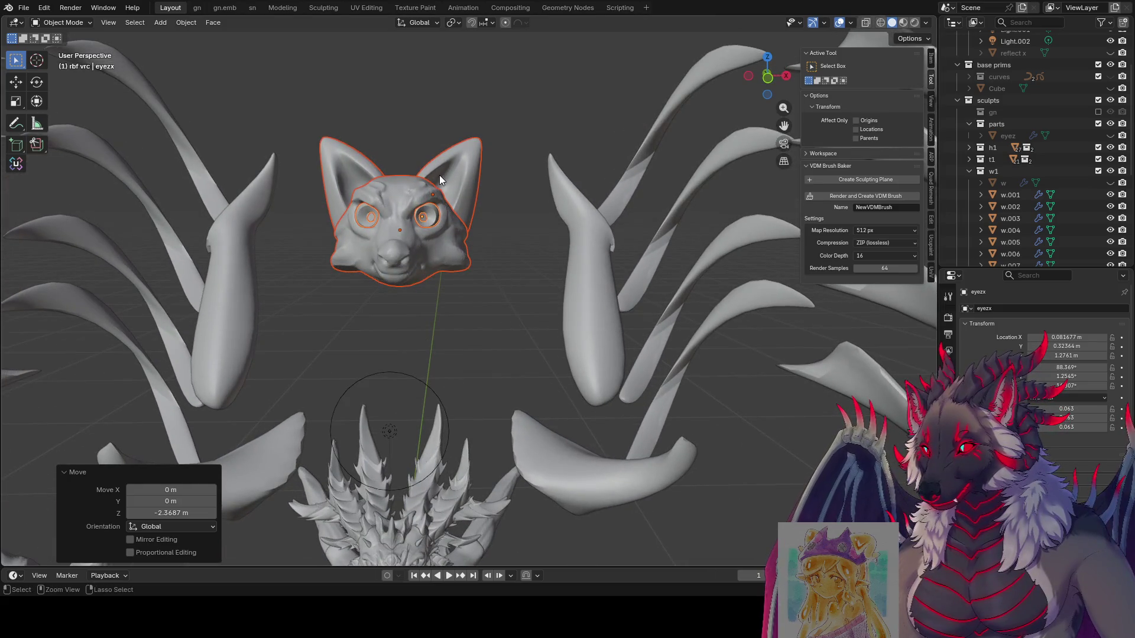
key(ctrl+s)
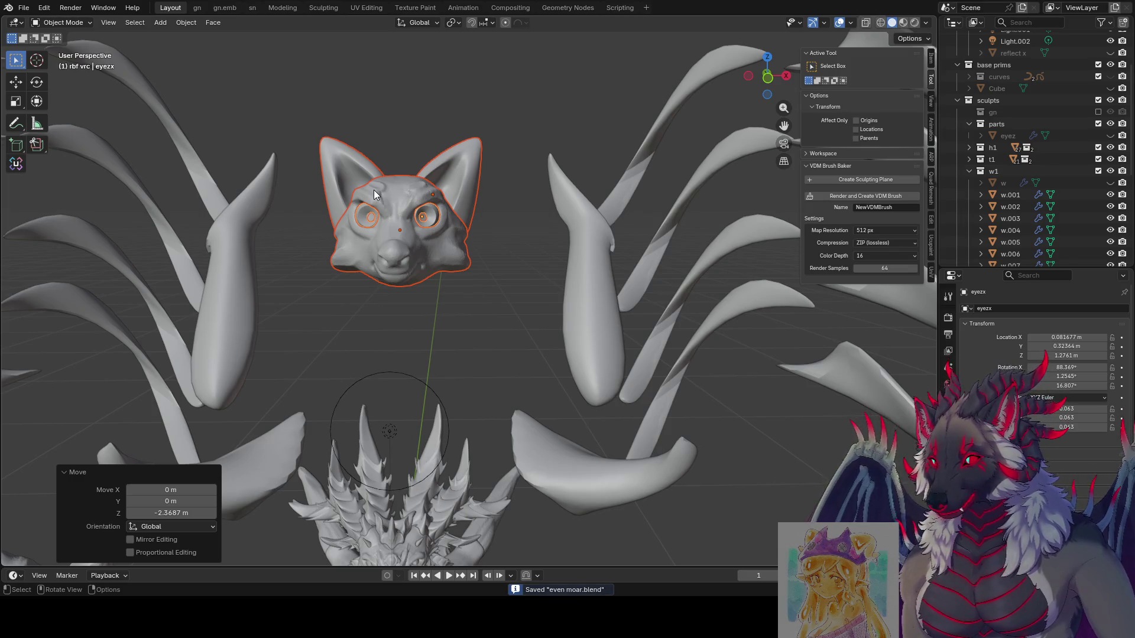
click(445, 119)
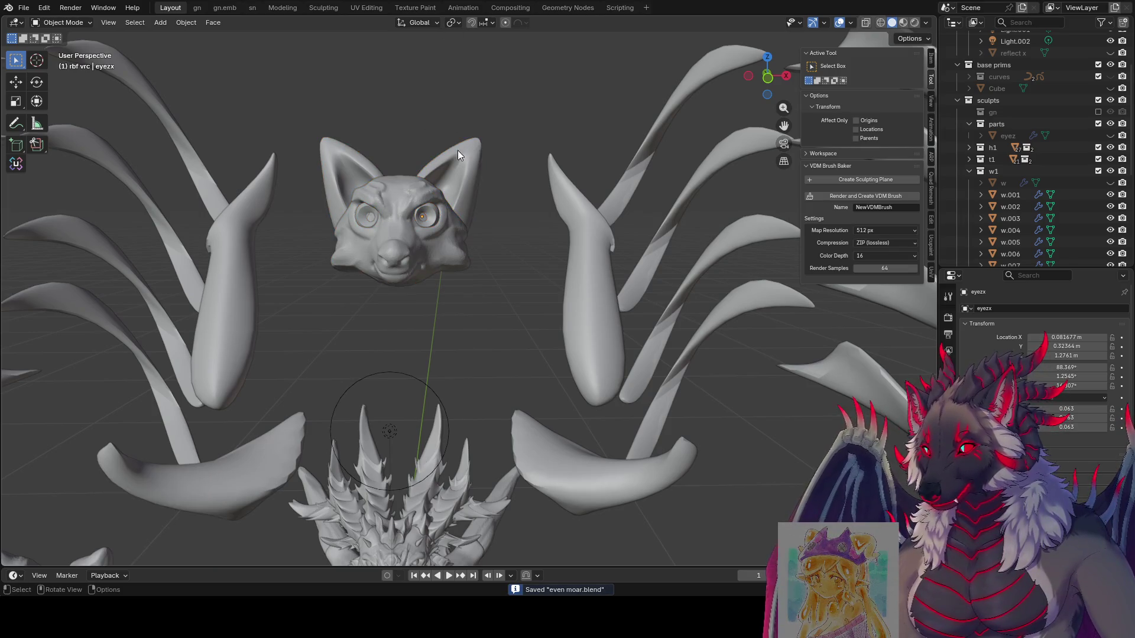
click(485, 147)
middle_drag(484, 146, 450, 172)
Tilt the earzx ears 30.4° about X and turn them about Z.
key(r)
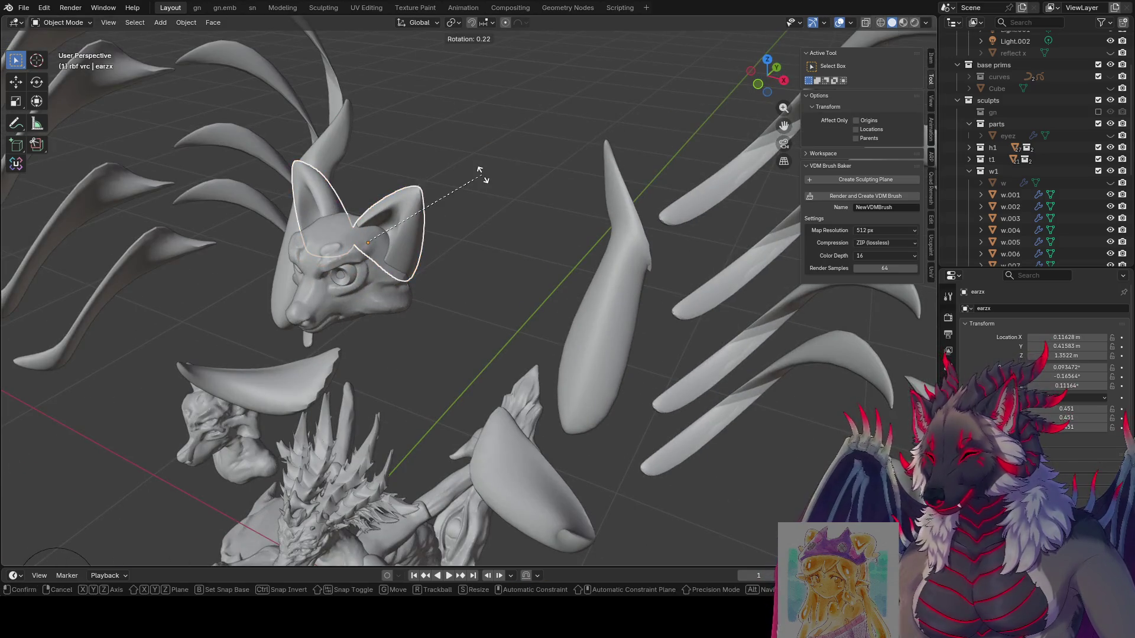
key(z)
key(x)
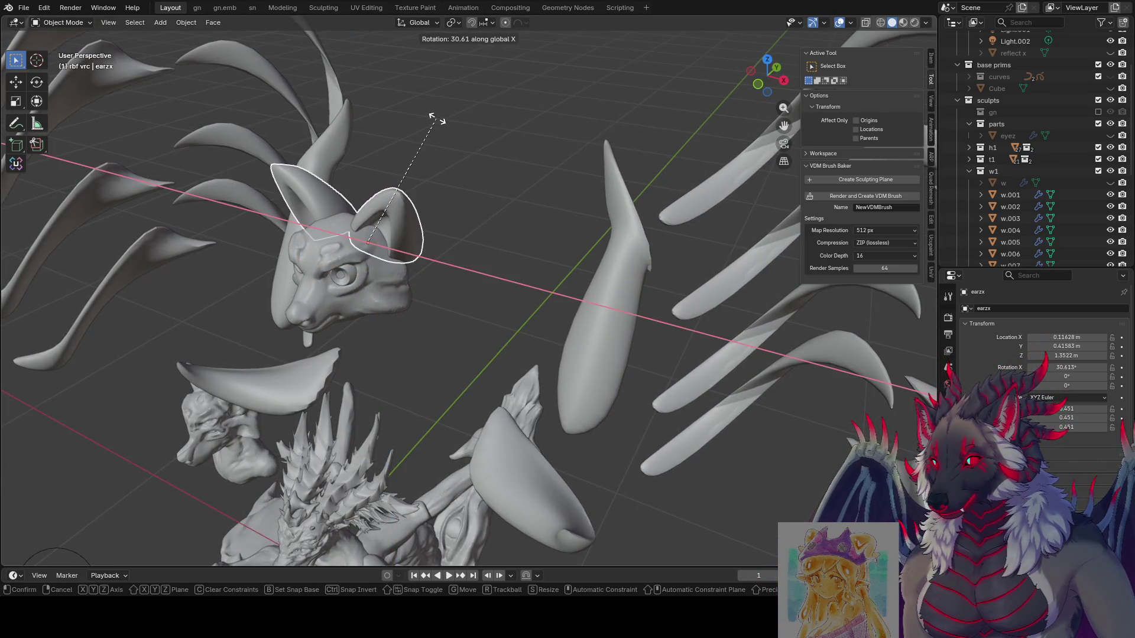
click(437, 120)
mouse_move(437, 120)
middle_down()
mouse_move(544, 83)
mouse_move(512, 93)
mouse_move(583, 95)
middle_up()
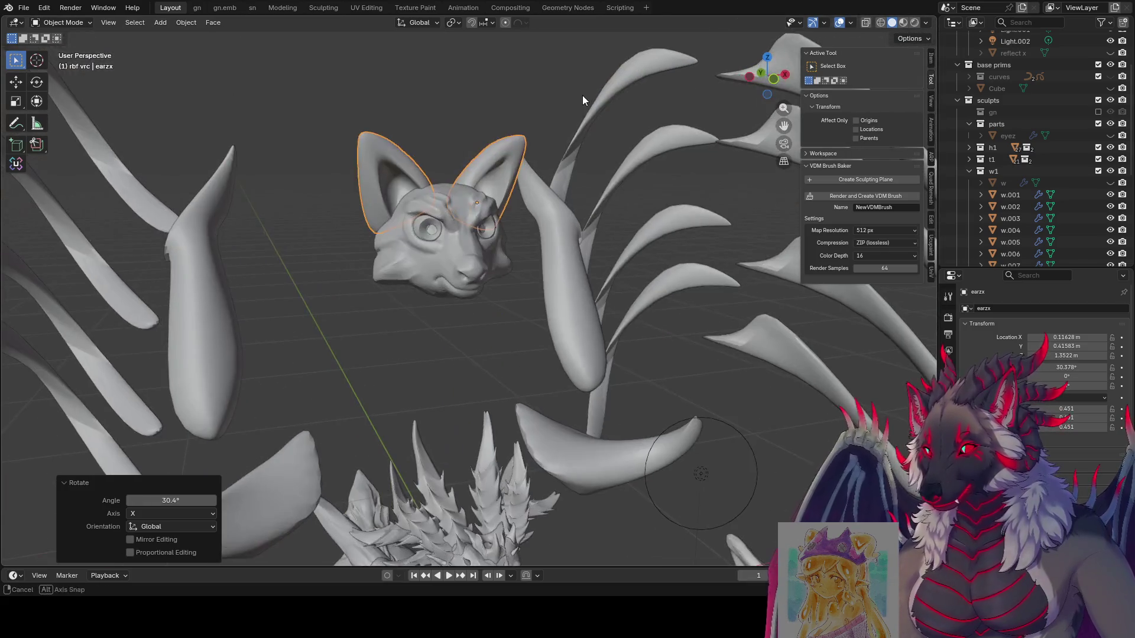
key(r)
key(z)
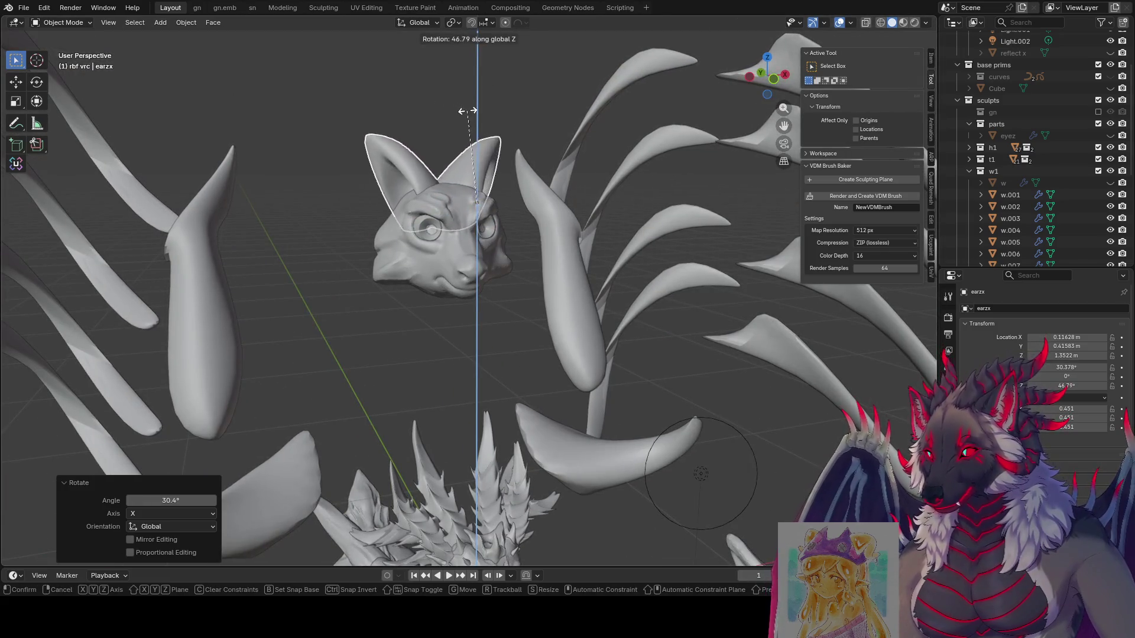
click(468, 110)
mouse_move(468, 111)
middle_down()
mouse_move(496, 114)
mouse_move(441, 150)
middle_up()
Reposition the ears, rotate them -13.3°, and tilt them -30.8° about X.
key(g)
click(511, 126)
key(r)
click(487, 152)
key(r)
key(x)
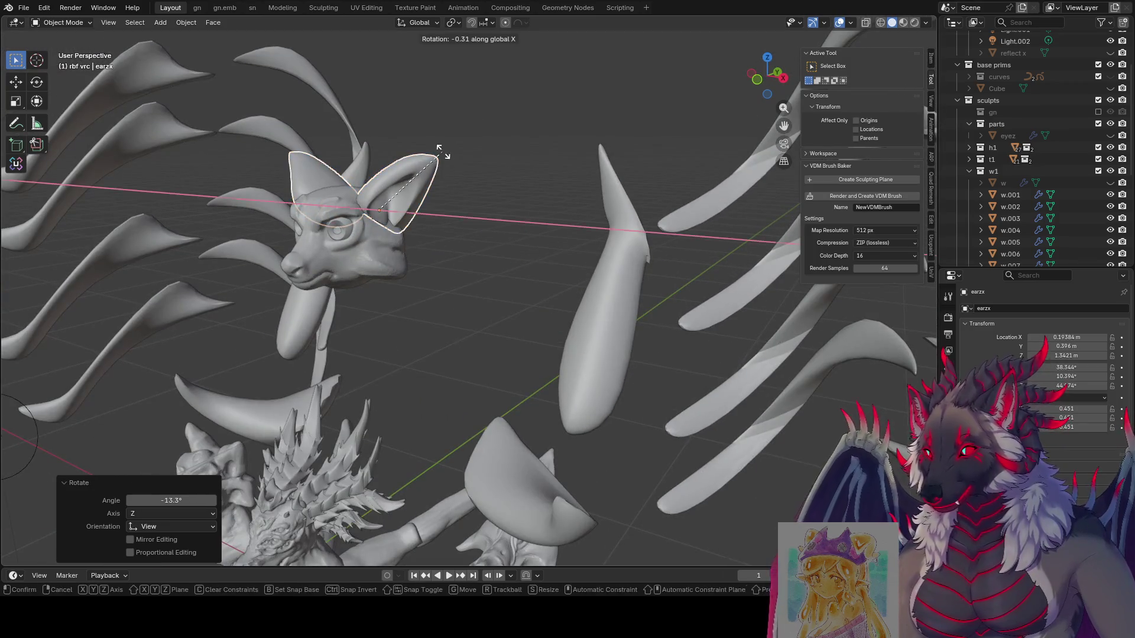
click(502, 178)
mouse_move(502, 177)
middle_down()
mouse_move(534, 175)
mouse_move(497, 172)
middle_up()
Tilt the ears 43.9° about X and splay them -39.7° around their local Z.
key(r)
key(y)
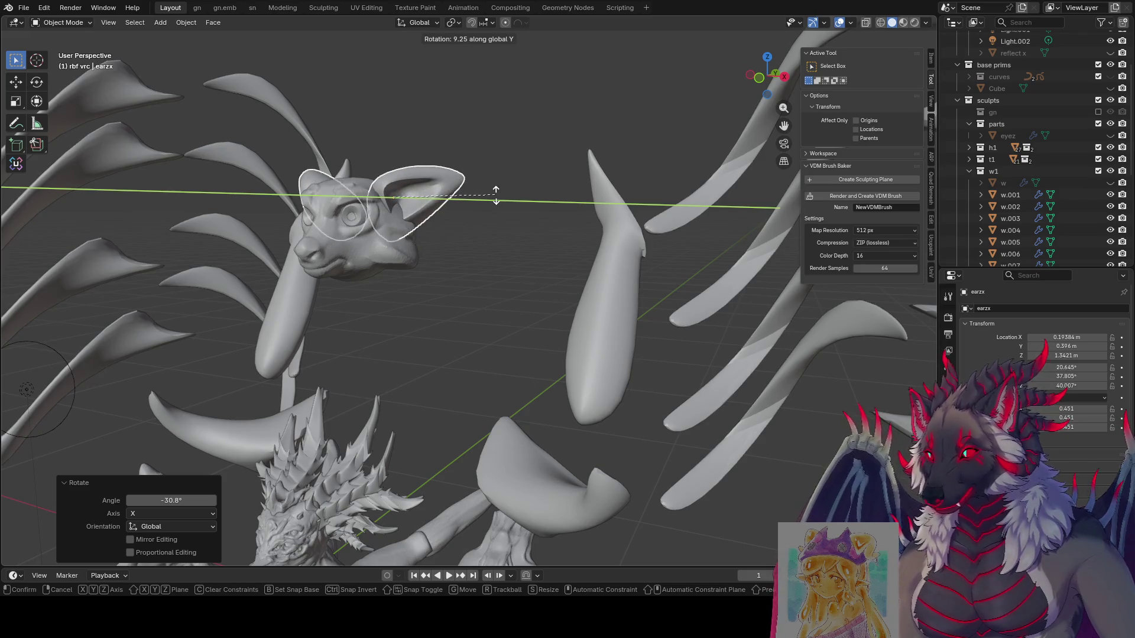
key(x)
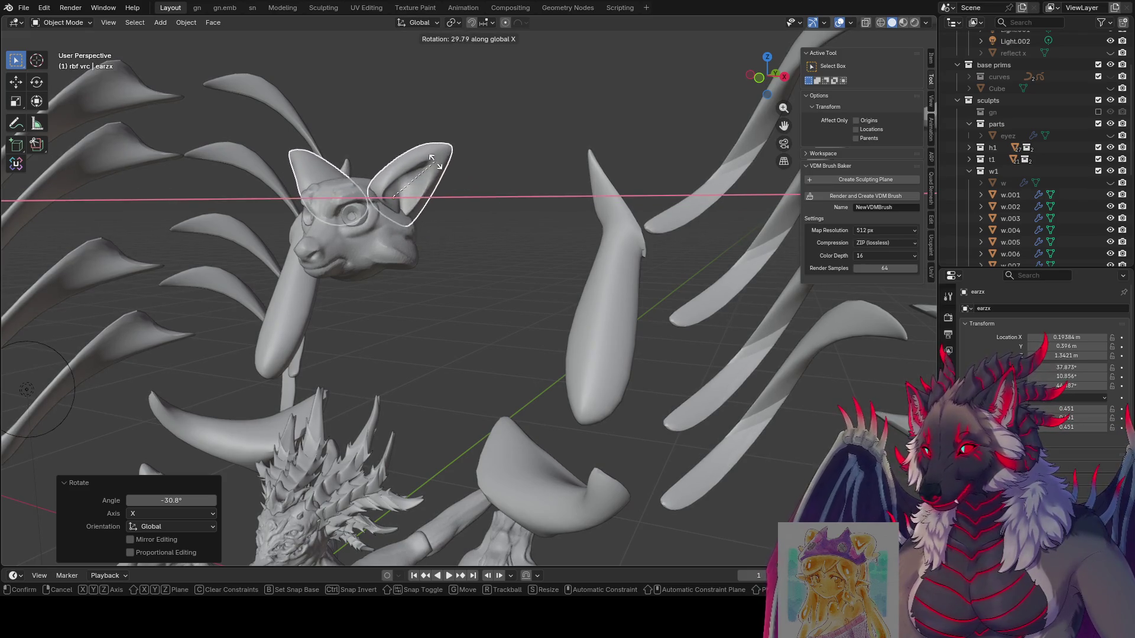
click(461, 174)
middle_drag(460, 174, 473, 177)
key(r)
key(z)
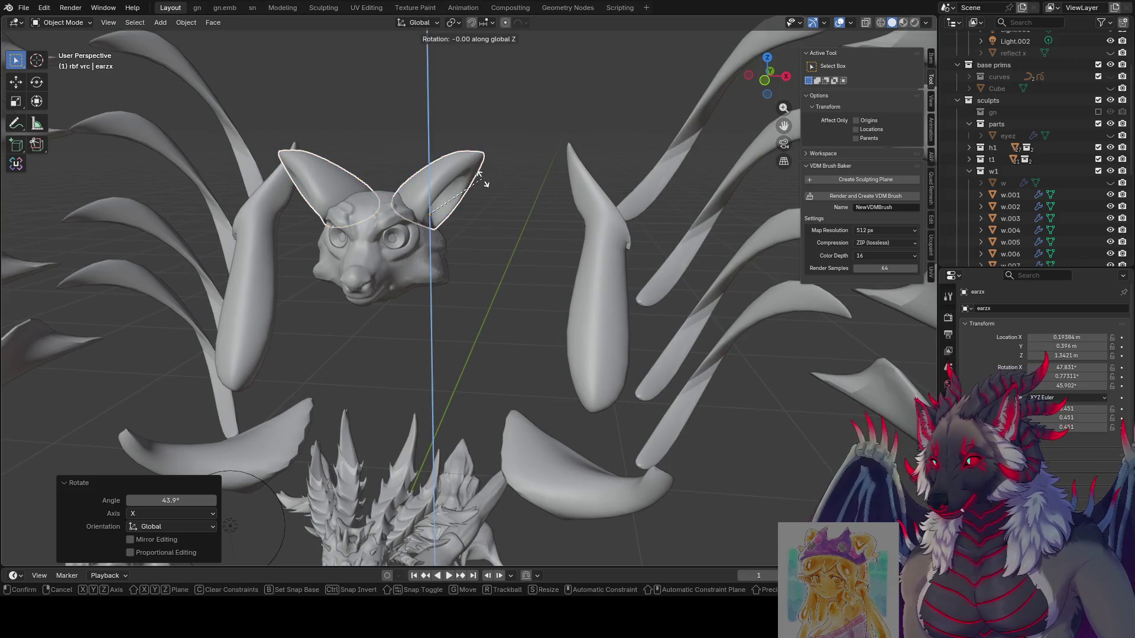
key(z)
click(209, 236)
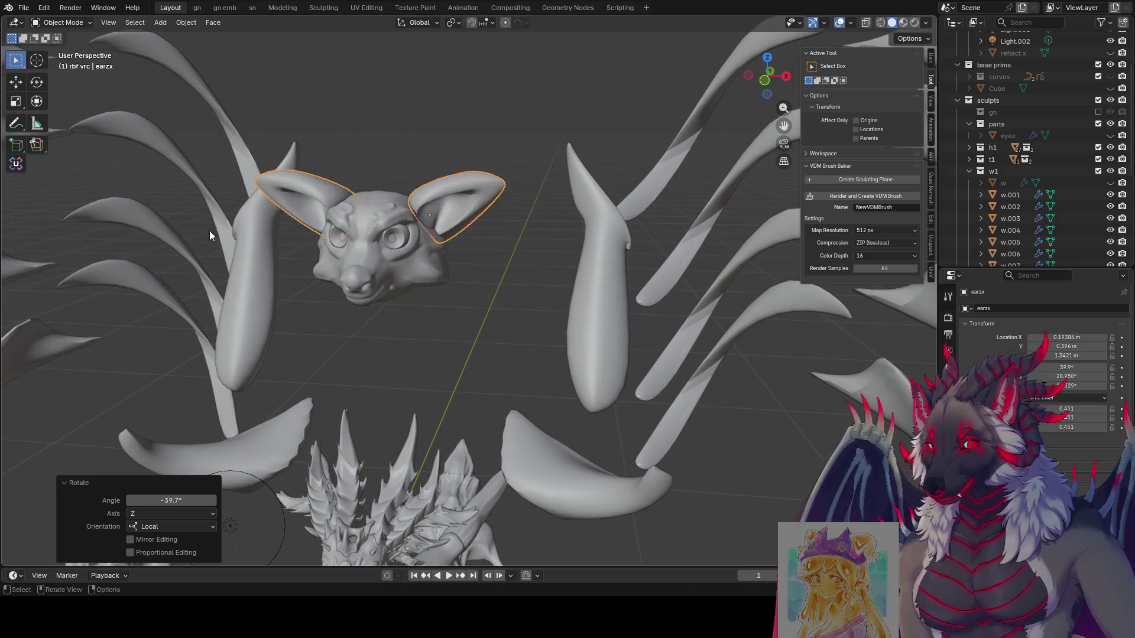
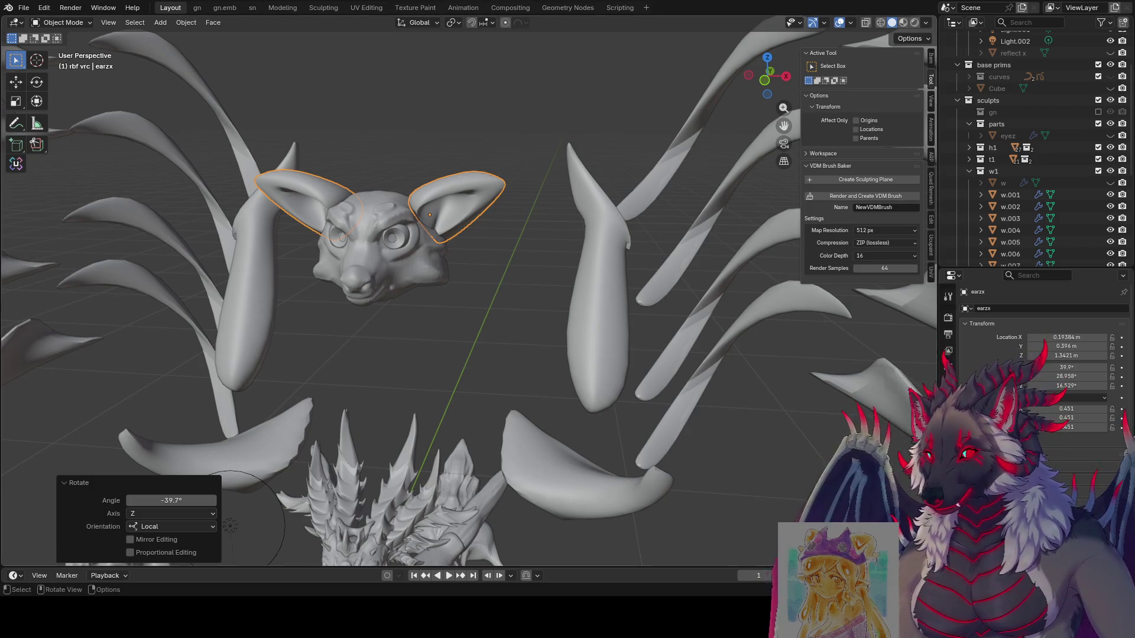
Rotate the fox ears and enlarge them about 1.9 times.
scroll(230, 525, down, 4)
middle_drag(454, 112, 473, 175)
scroll(473, 174, up, 3)
key(r)
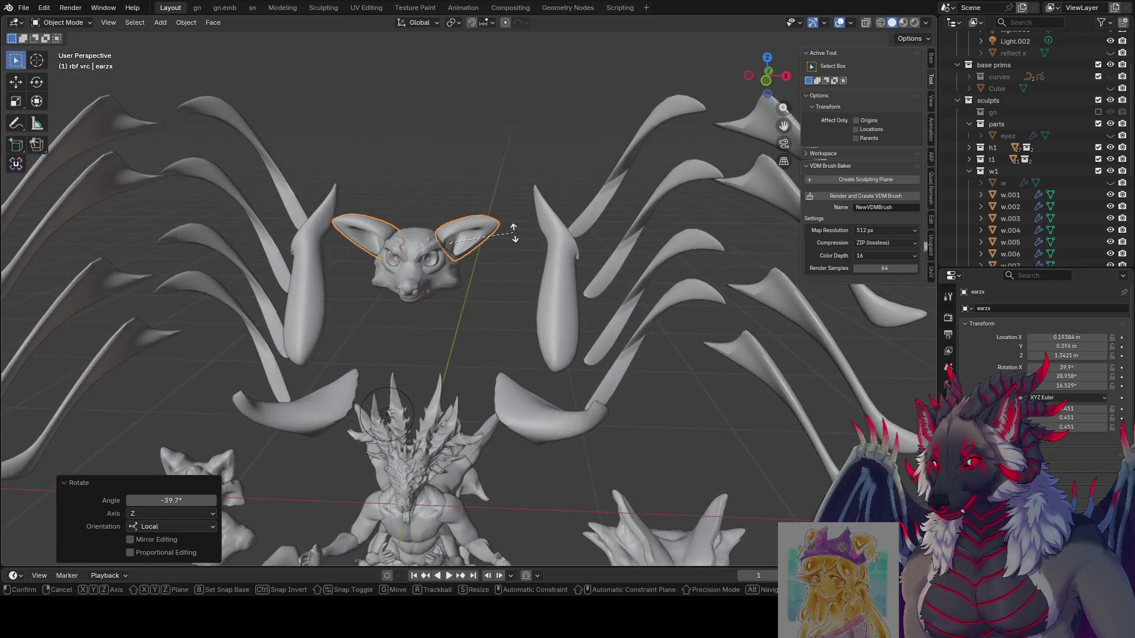
click(471, 182)
key(s)
click(516, 218)
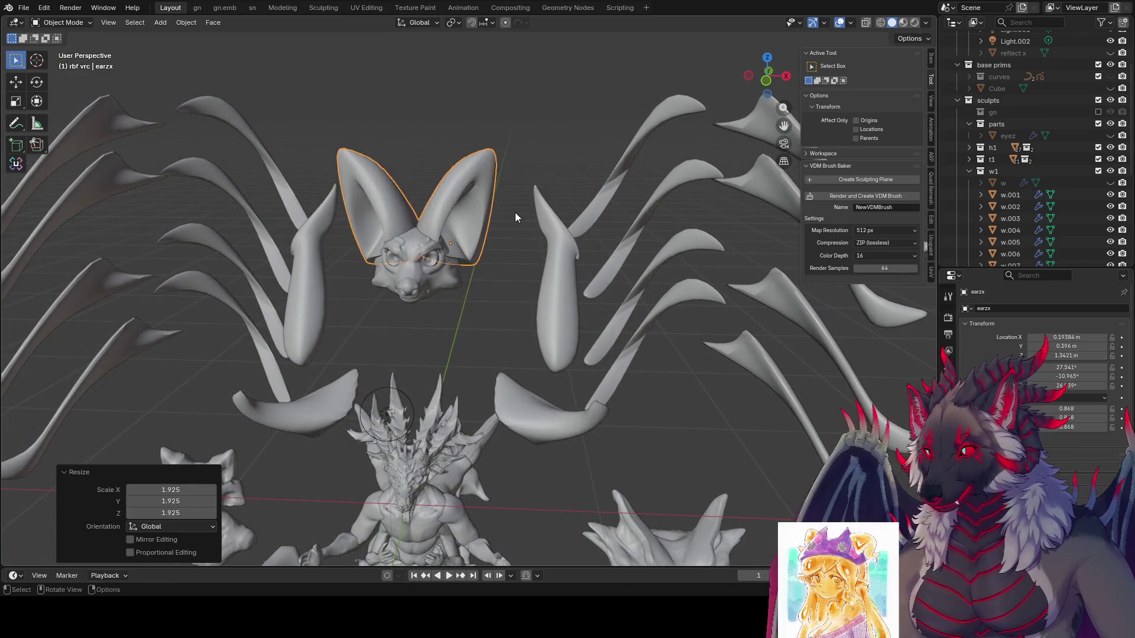
Turn the ears -70.1°, tilt them about X, and lower them onto the head.
middle_drag(516, 211, 512, 204)
key(r)
click(490, 299)
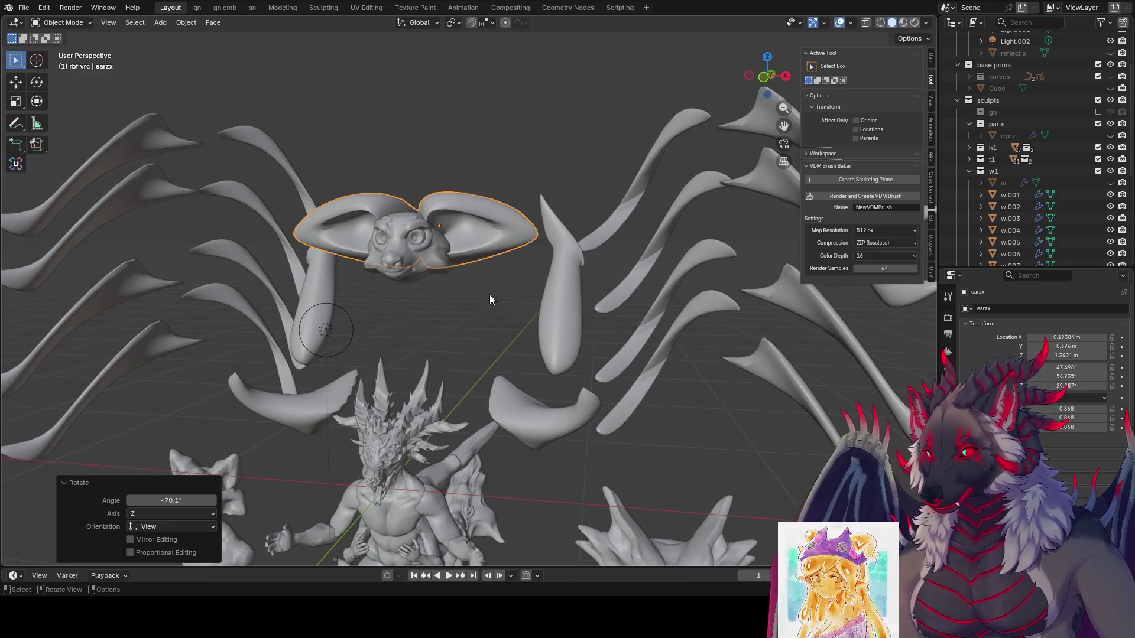
mouse_move(489, 300)
middle_down()
mouse_move(455, 295)
mouse_move(541, 273)
mouse_move(552, 283)
middle_up()
key(r)
key(x)
click(453, 295)
key(g)
click(545, 296)
Tilt the ears about X, turn them 50.3°, and shrink them to 0.452 scale.
key(r)
key(x)
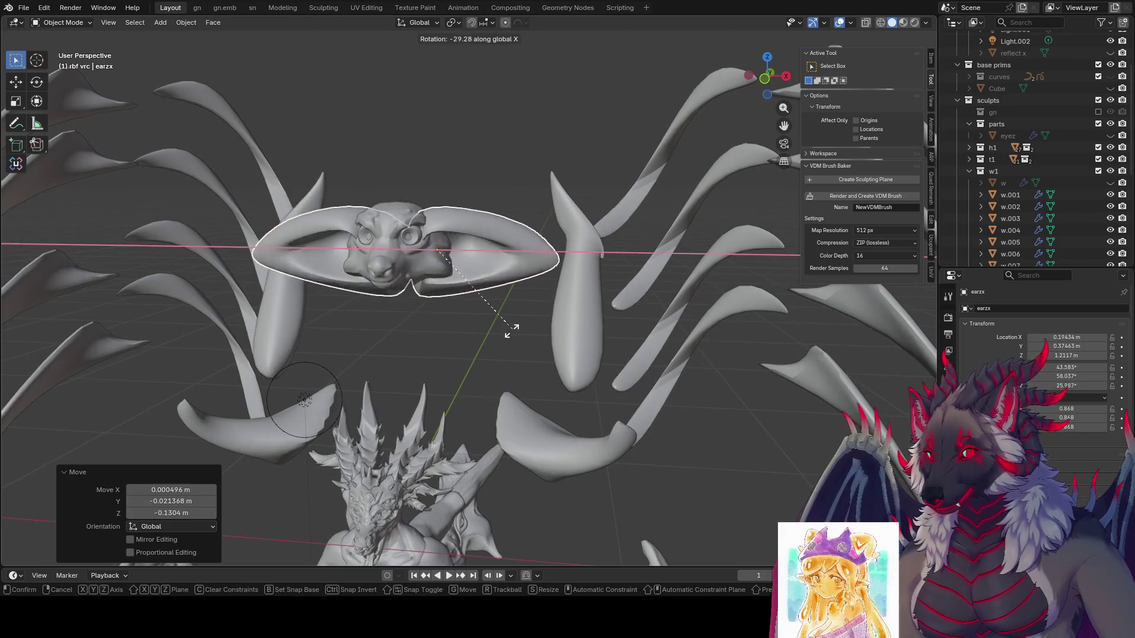
click(509, 332)
key(r)
click(573, 235)
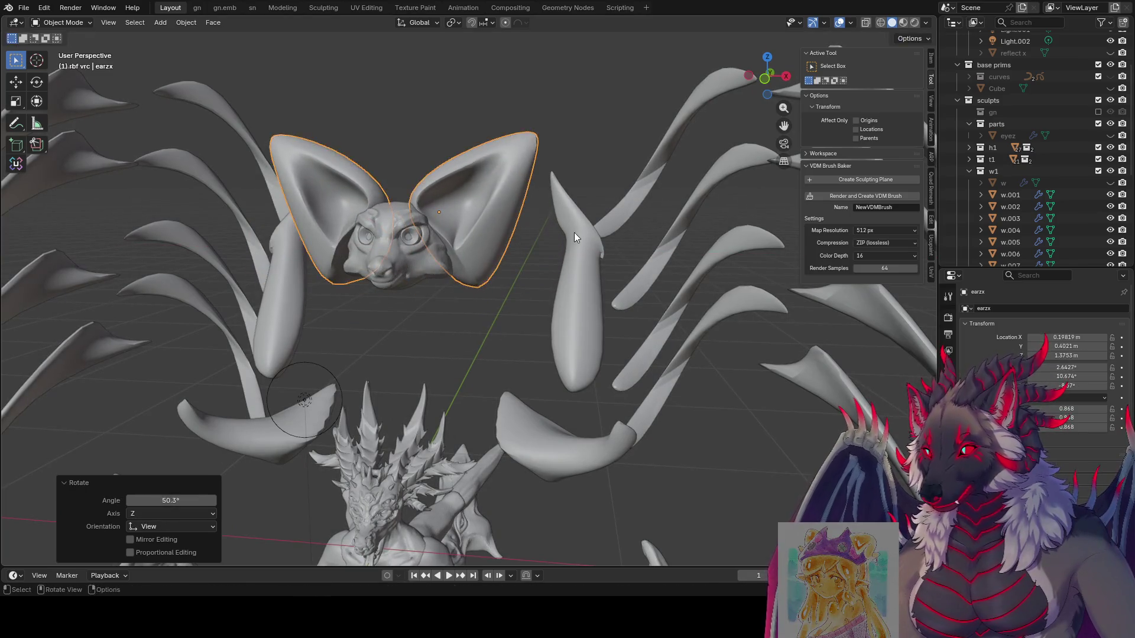
key(s)
click(517, 257)
mouse_move(518, 257)
middle_down()
mouse_move(491, 293)
mouse_move(509, 338)
mouse_move(530, 317)
mouse_move(477, 279)
mouse_move(476, 258)
mouse_move(464, 283)
mouse_move(527, 235)
middle_up()
key(F2)
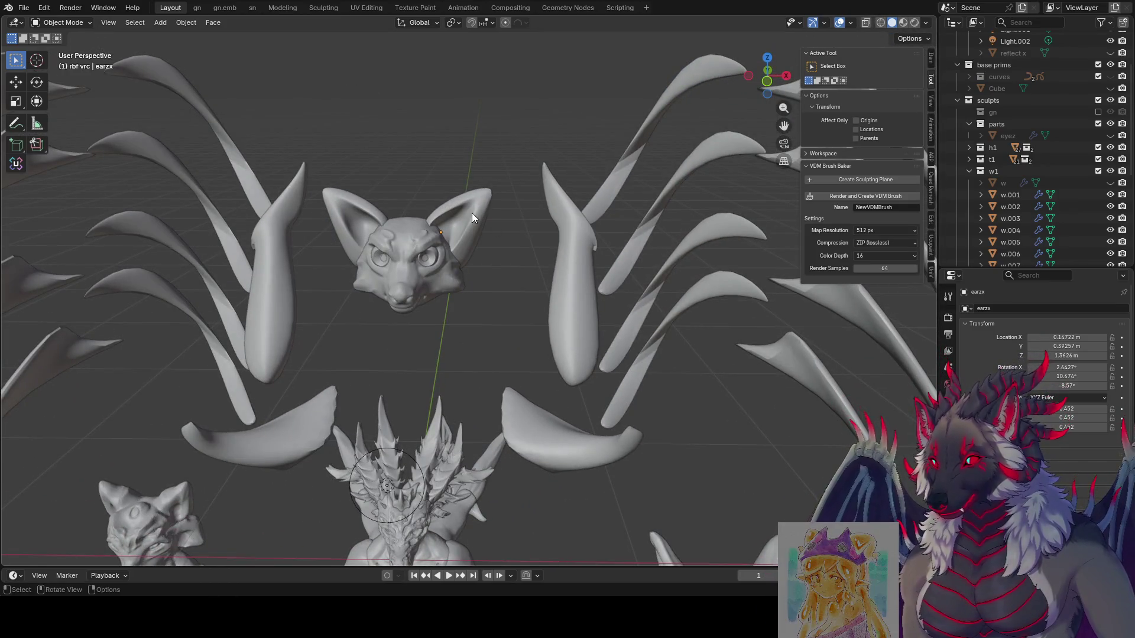
Tilt the ears forward about X and trackball-rotate them freely into a better angle.
key(r)
key(x)
click(520, 285)
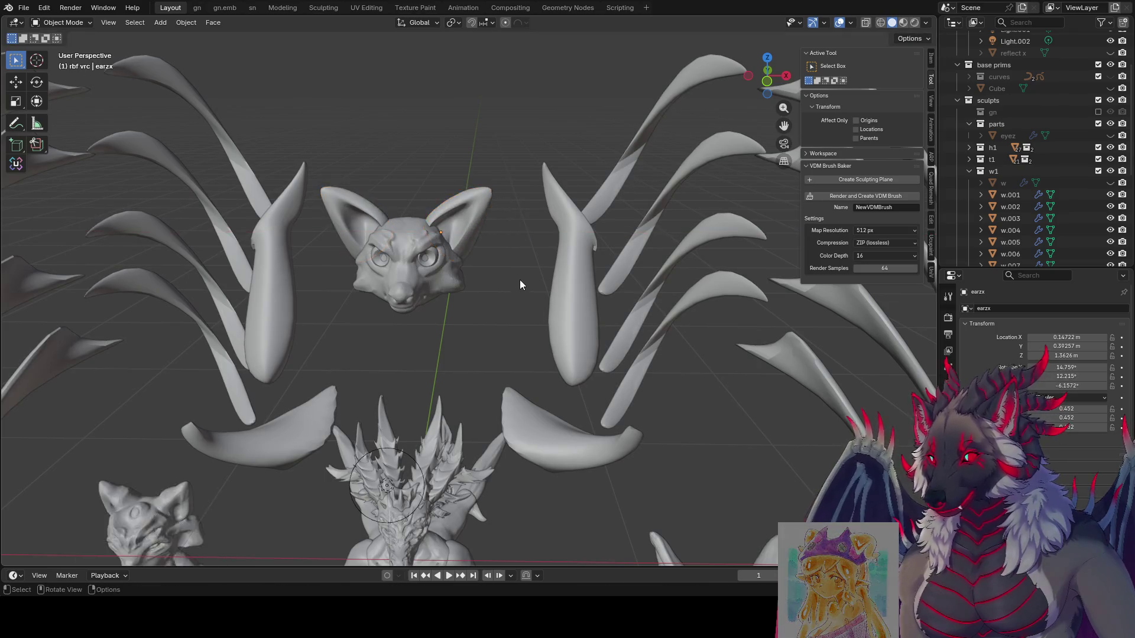
mouse_move(520, 285)
middle_down()
mouse_move(473, 200)
mouse_move(431, 201)
mouse_move(547, 224)
mouse_move(542, 264)
middle_up()
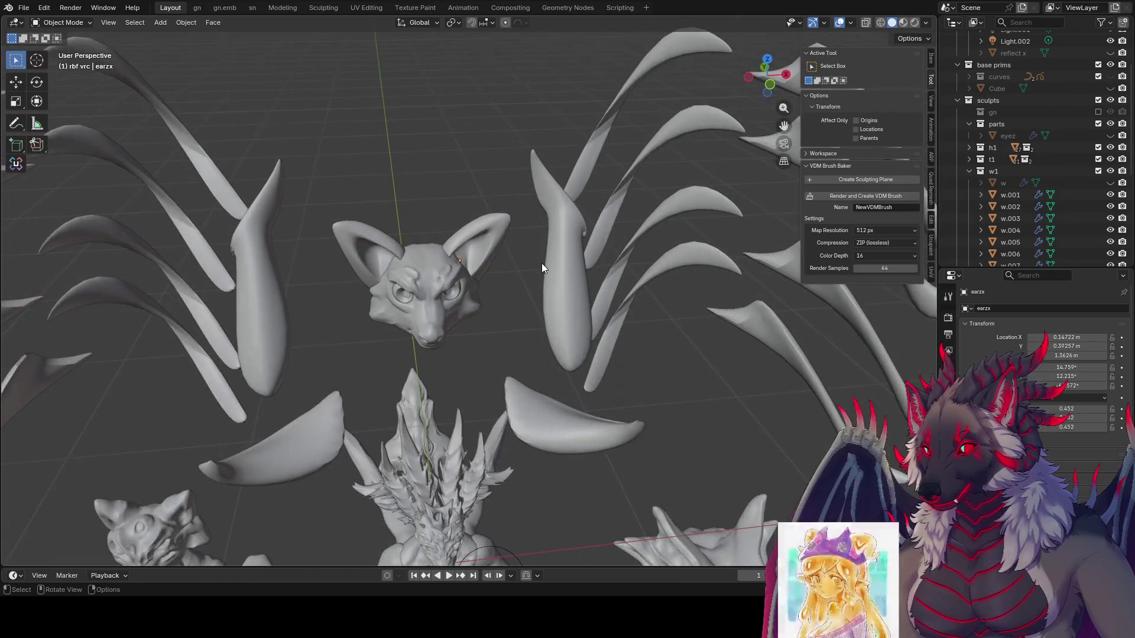
middle_drag(481, 236, 511, 279)
key(r)
key(r)
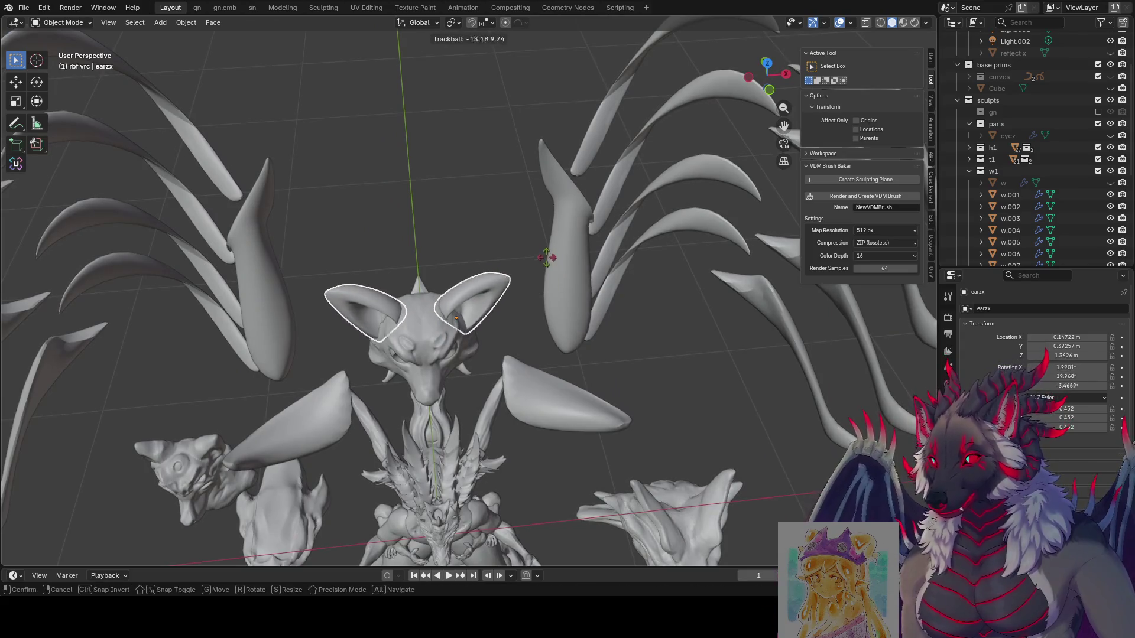
click(561, 272)
mouse_move(562, 272)
middle_down()
mouse_move(545, 176)
mouse_move(564, 188)
middle_up()
key(r)
key(r)
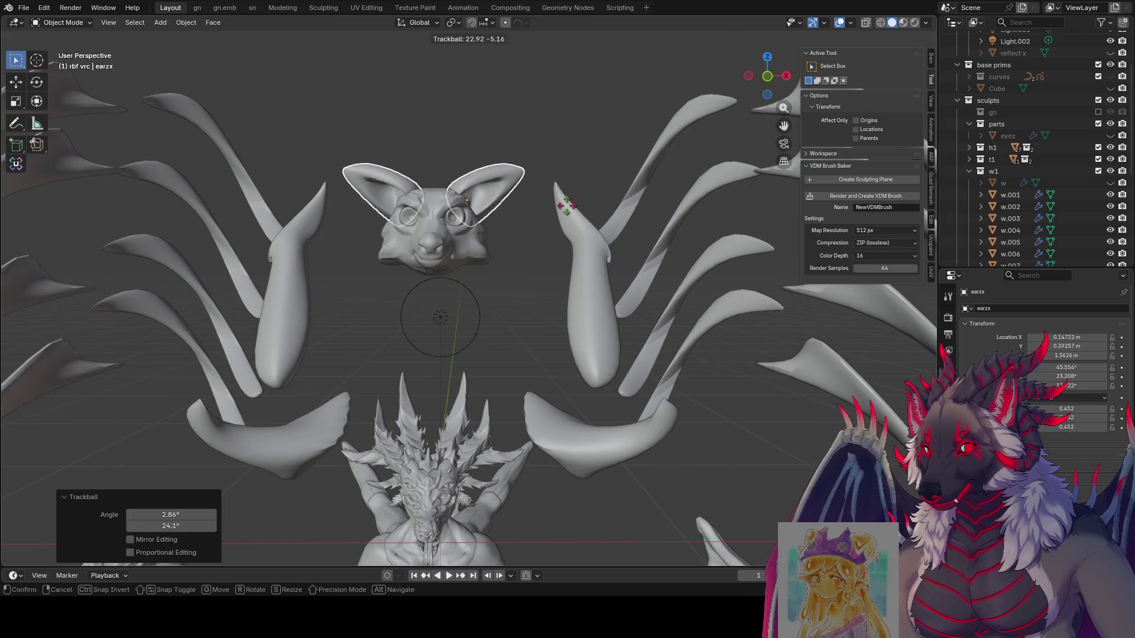
right_click(433, 201)
Rotate the ears about X and -24° about Y, then move them into place on the head.
mouse_move(519, 231)
middle_down()
mouse_move(590, 208)
mouse_move(588, 222)
middle_up()
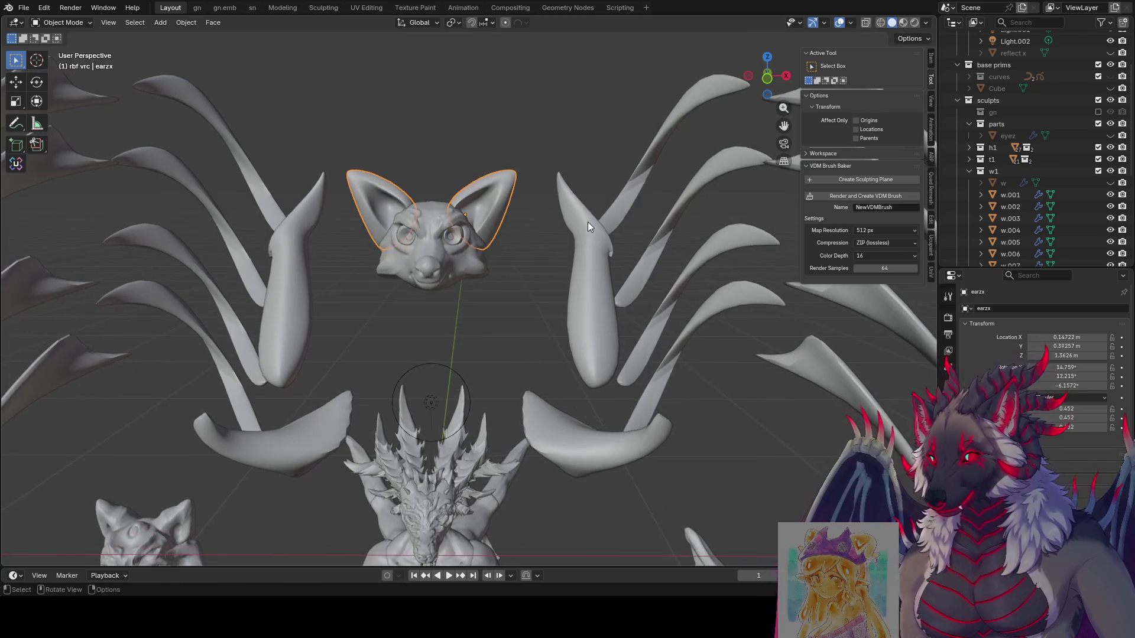
key(r)
key(x)
click(549, 188)
key(r)
key(y)
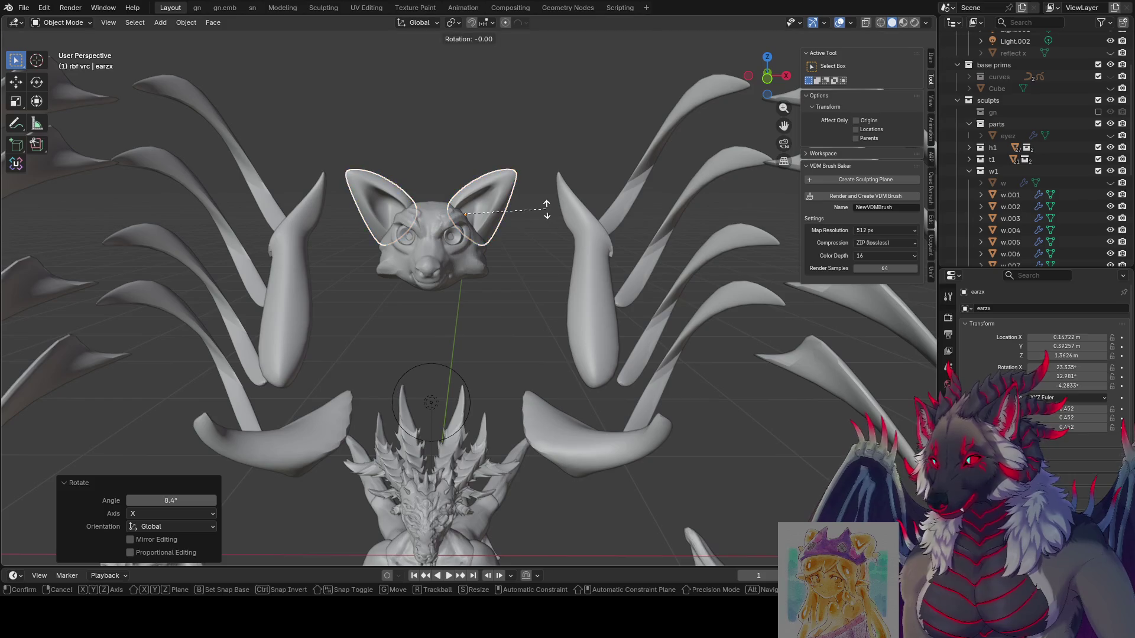
click(511, 197)
key(g)
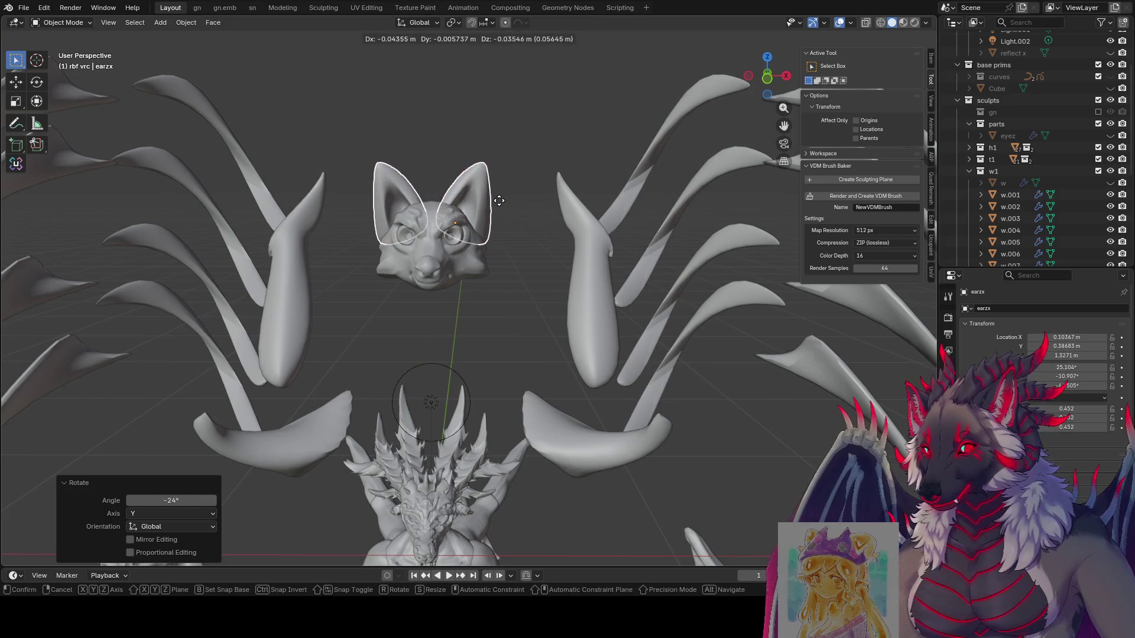
click(527, 242)
mouse_move(526, 241)
middle_down()
mouse_move(500, 269)
mouse_move(468, 253)
mouse_move(214, 255)
mouse_move(512, 232)
mouse_move(498, 246)
middle_up()
scroll(511, 232, down, 5)
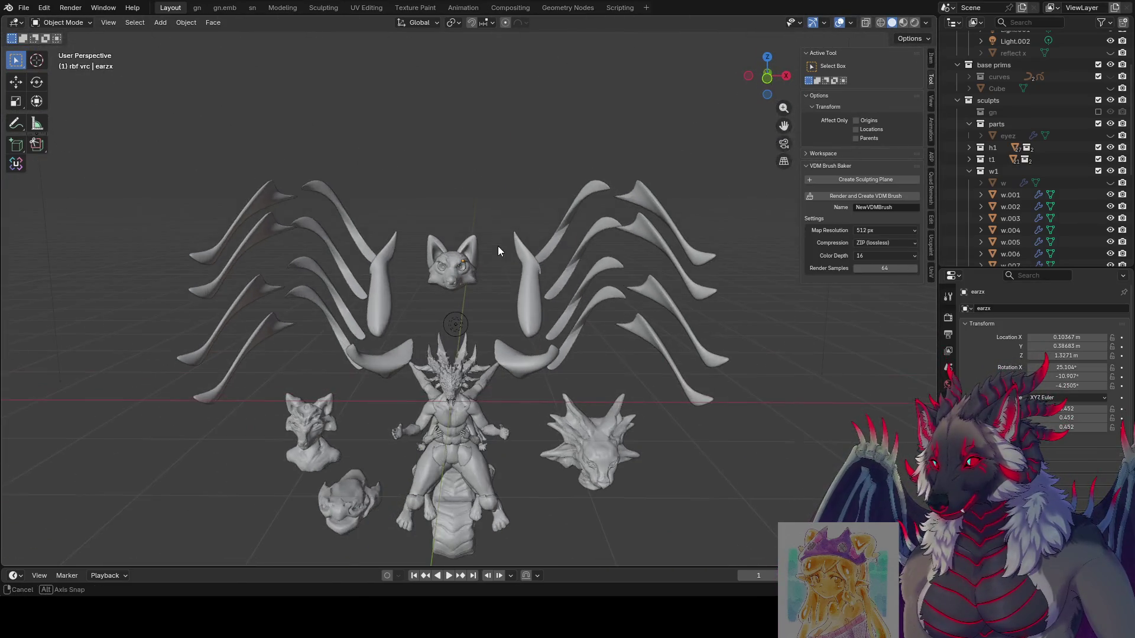
Save the blend file.
key(ctrl+s)
scroll(472, 248, up, 1)
scroll(1041, 185, down, 5)
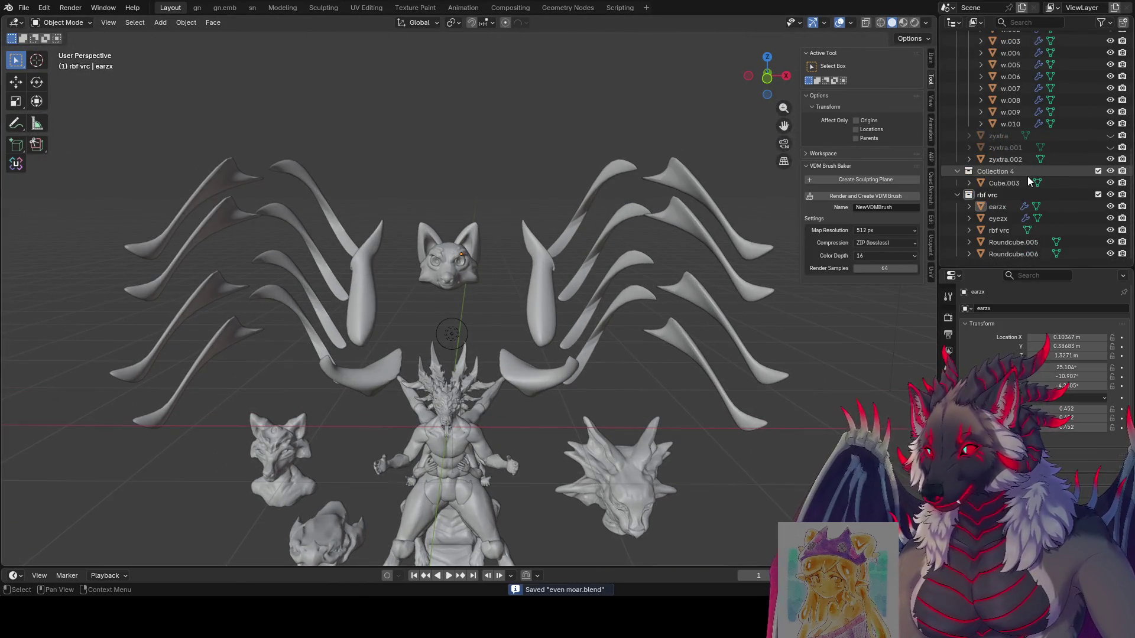
Select the eyes object eyezx and apply its Mirror modifier.
click(1008, 205)
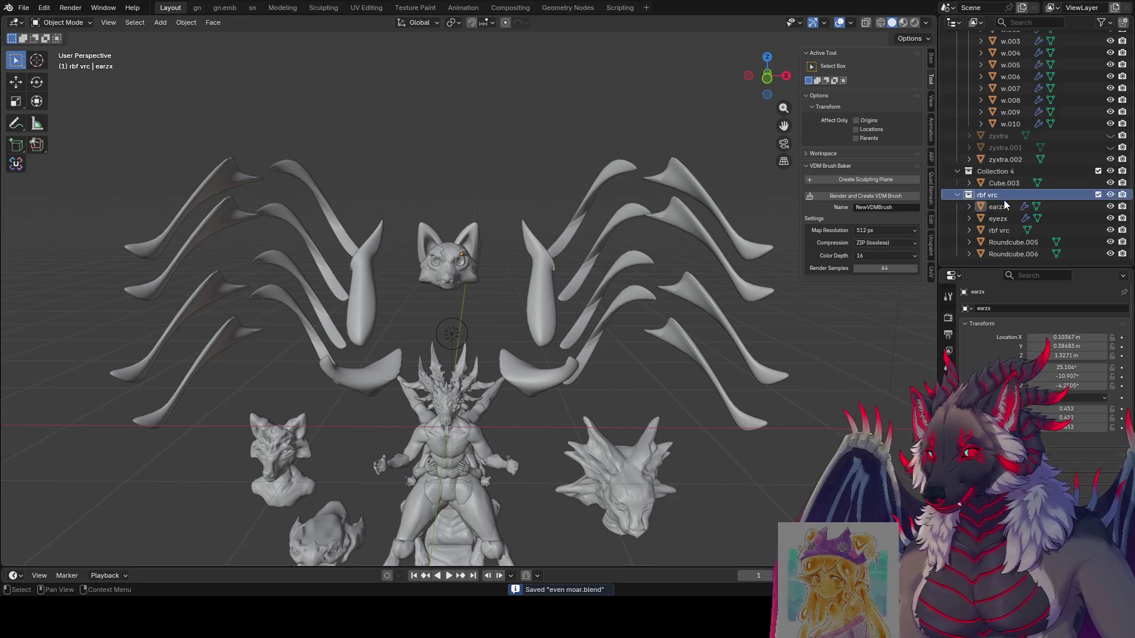
drag(481, 207, 466, 265)
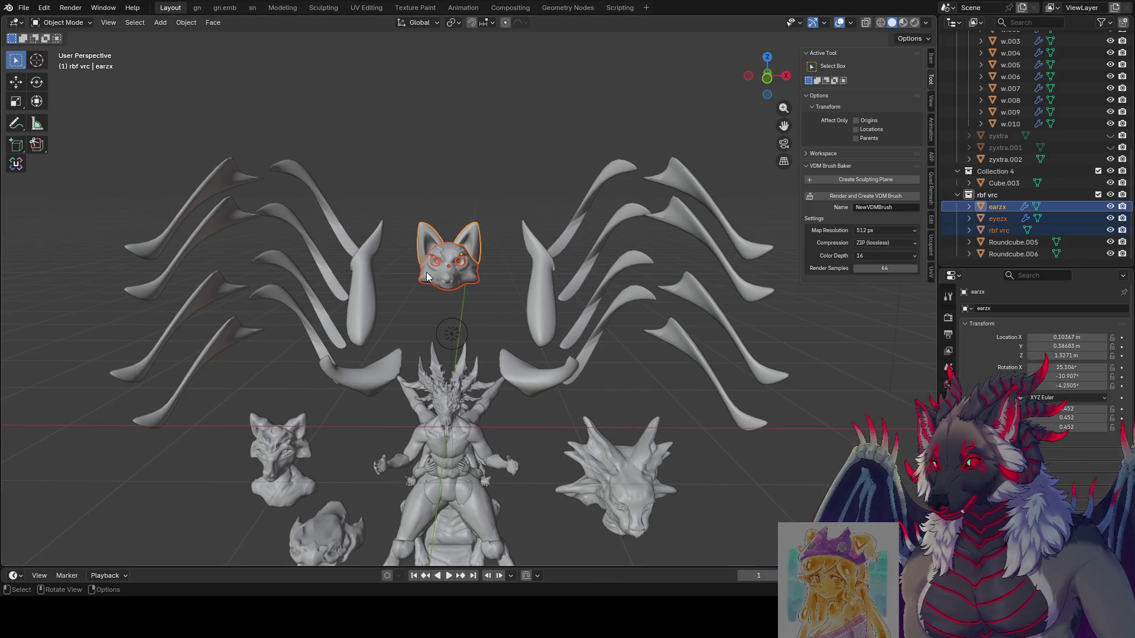
click(976, 210)
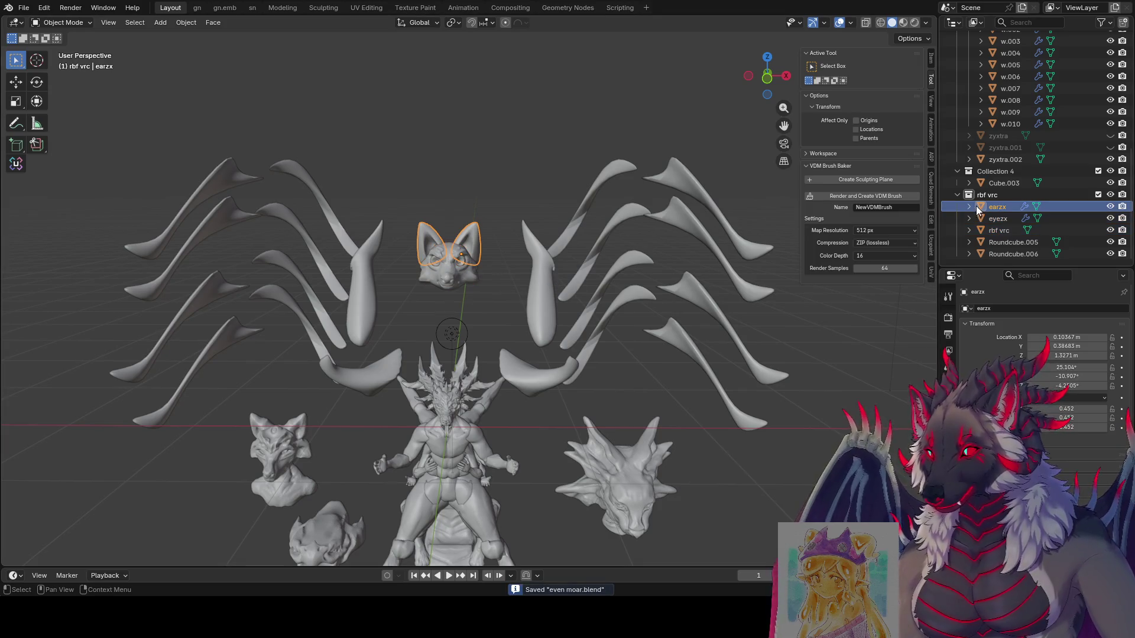
click(969, 207)
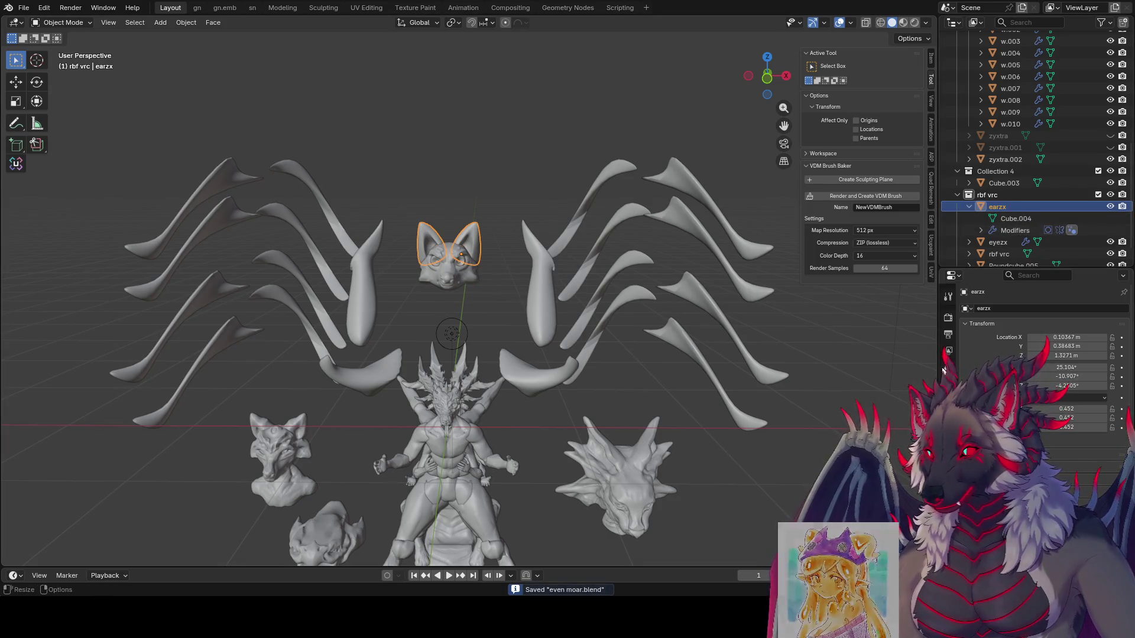
scroll(482, 267, up, 3)
click(499, 286)
click(448, 223)
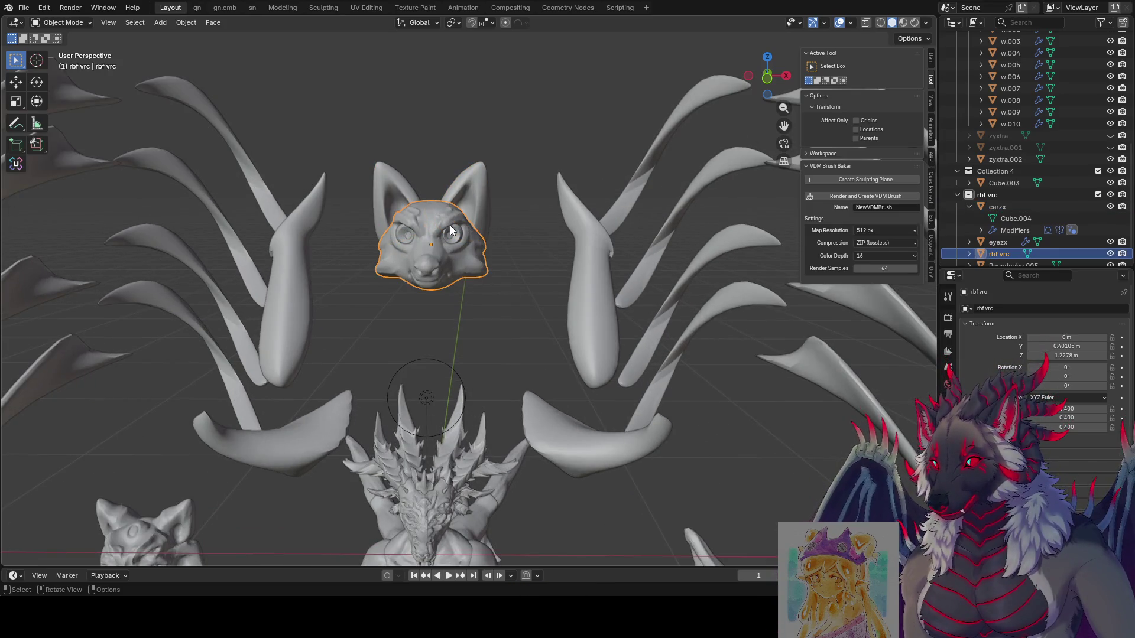
click(450, 225)
key(ctrl+a)
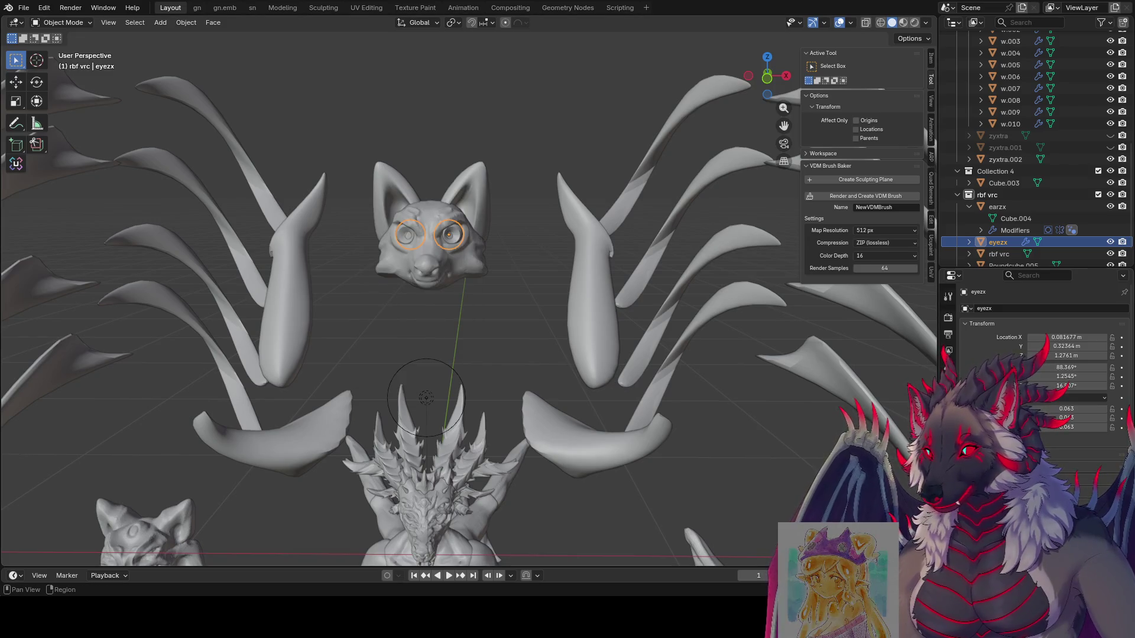
click(948, 434)
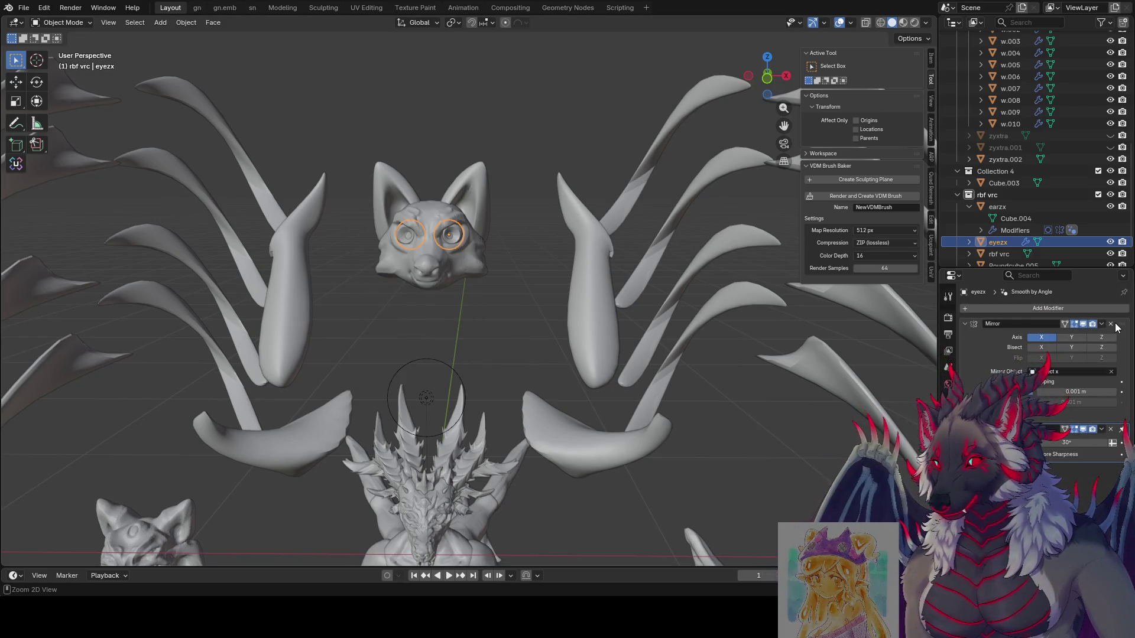
key(ctrl+a)
Apply earzx's Mirror and Smooth by Angle modifiers, then select head, eyes and ears together.
click(472, 232)
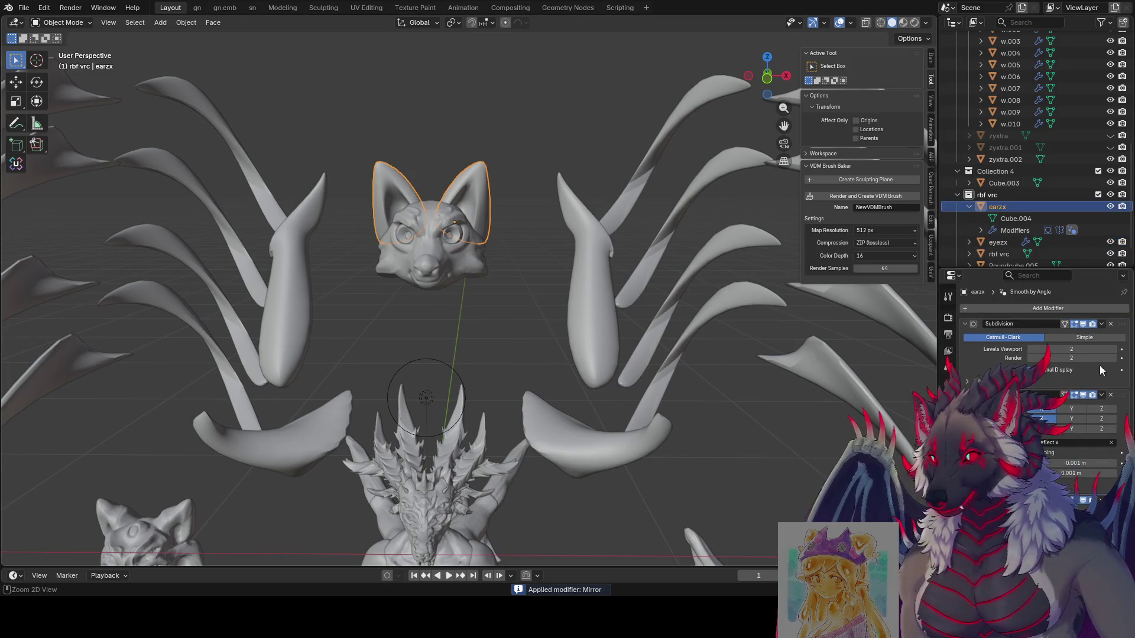
key(ctrl+a)
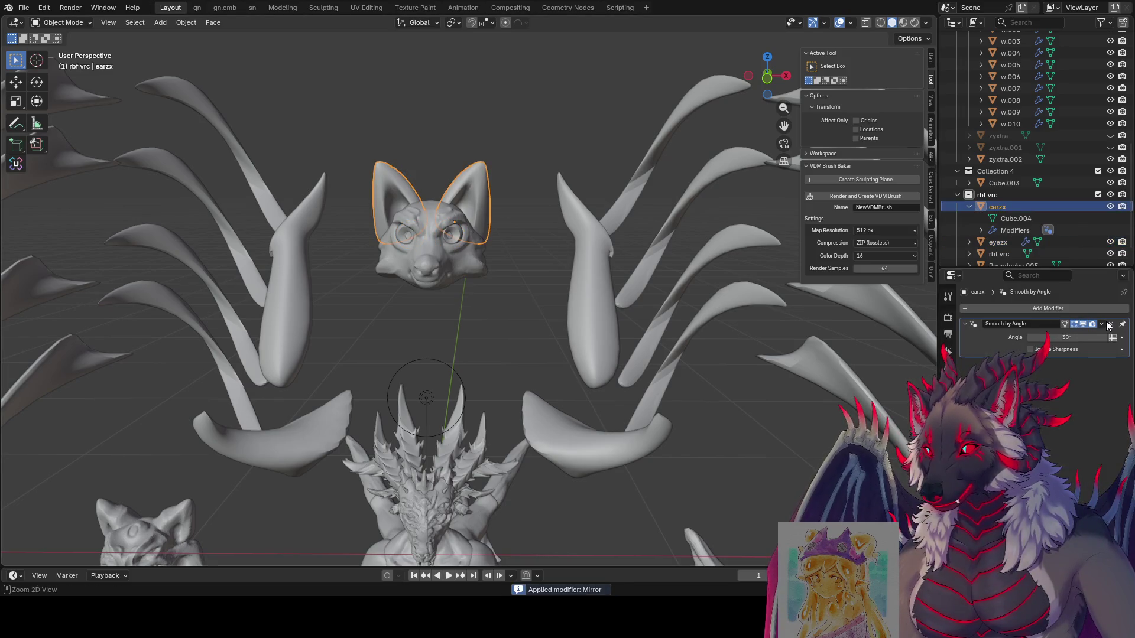
key(ctrl+a)
click(467, 243)
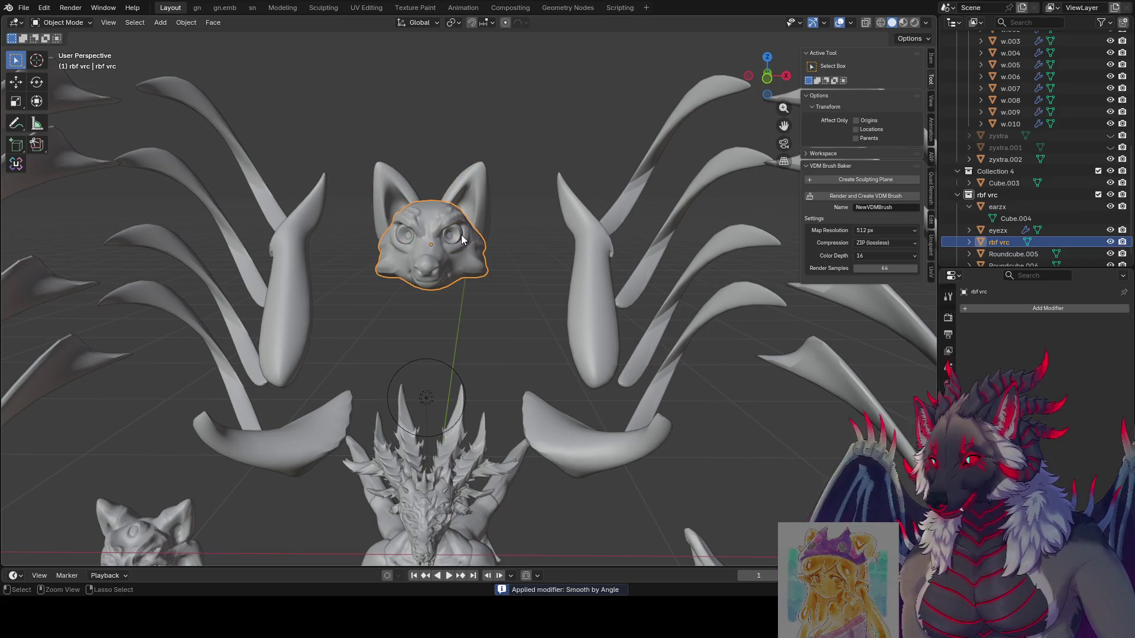
click(461, 237)
drag(494, 203, 366, 284)
Move the whole fox head beside the other head sculpts.
scroll(366, 284, down, 4)
key(g)
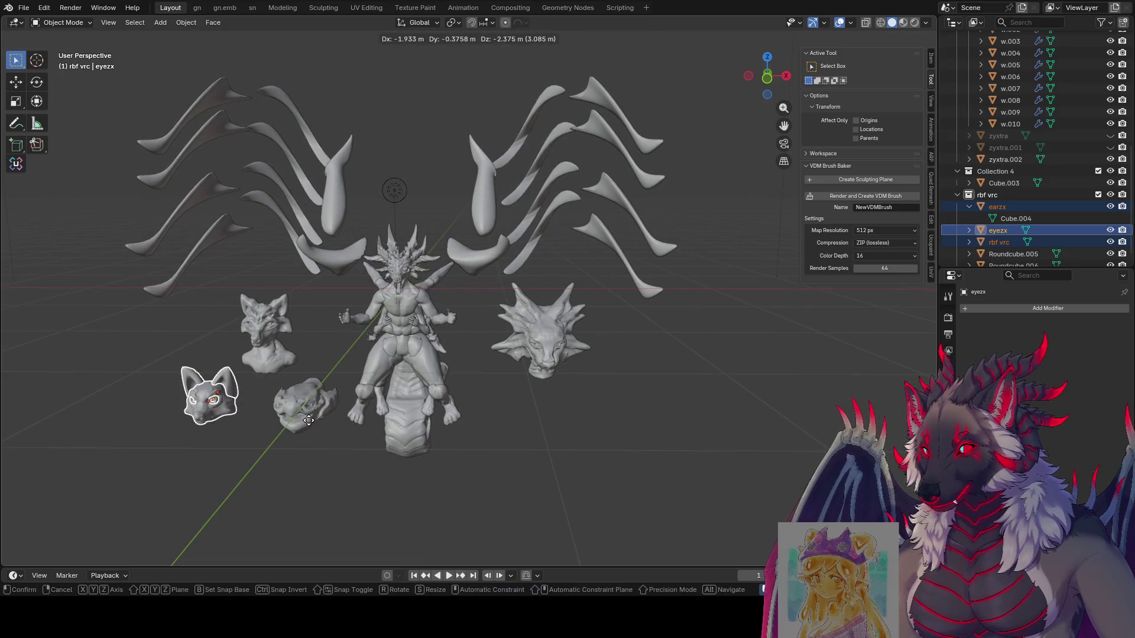
click(320, 467)
mouse_move(340, 450)
middle_down()
mouse_move(324, 455)
mouse_move(404, 473)
mouse_move(544, 454)
mouse_move(525, 418)
mouse_move(457, 414)
middle_up()
click(323, 456)
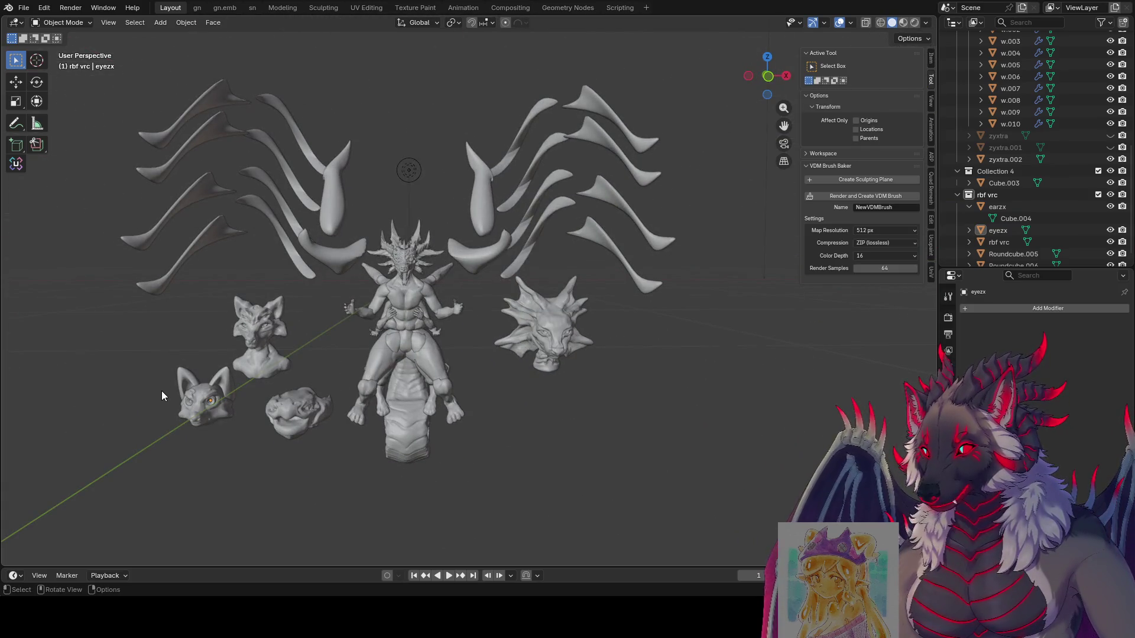
mouse_move(274, 451)
middle_down()
mouse_move(304, 461)
mouse_move(283, 455)
mouse_move(284, 385)
mouse_move(270, 375)
middle_up()
Scale the ears earzx down to 0.812 and raise them along Z.
click(164, 425)
click(175, 404)
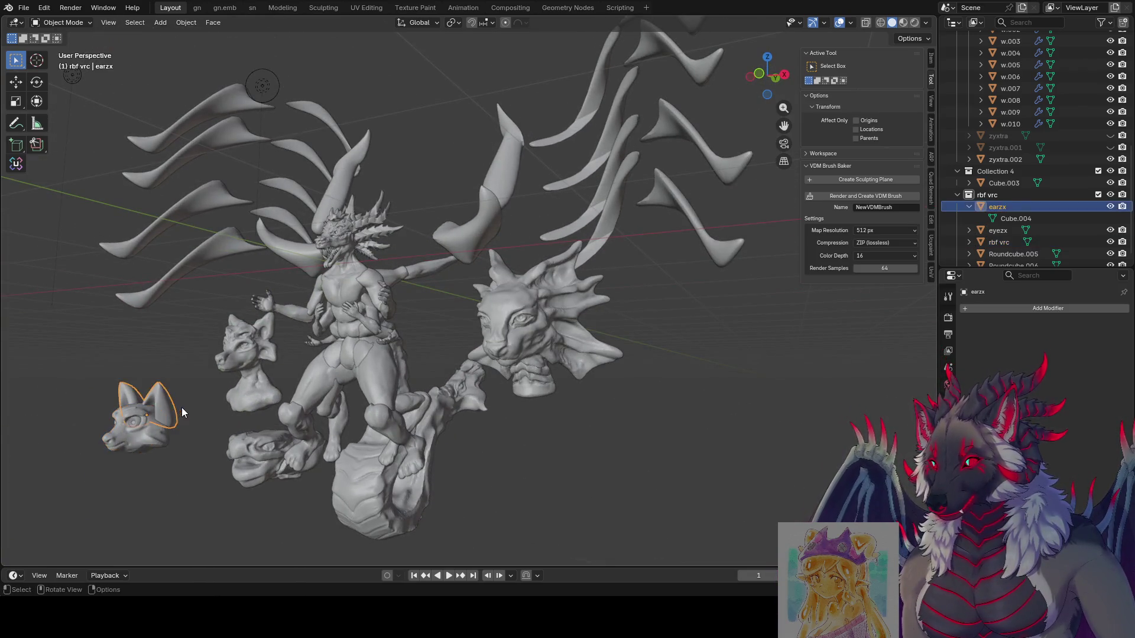
mouse_move(175, 405)
middle_down()
mouse_move(312, 416)
mouse_move(335, 378)
mouse_move(322, 367)
middle_up()
key(s)
click(335, 378)
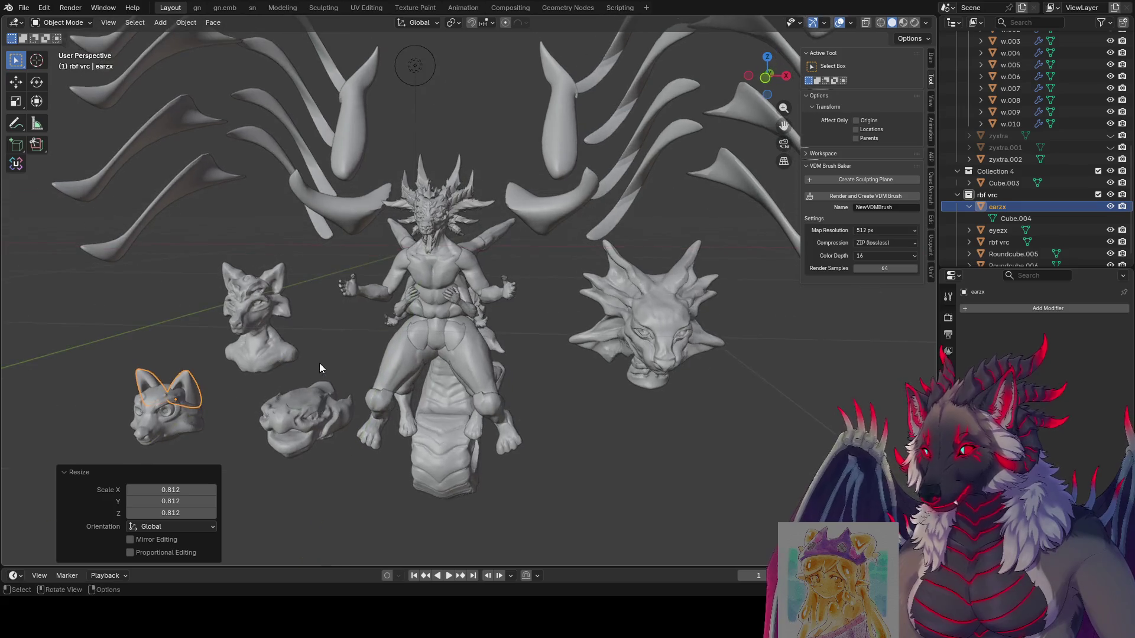
key(g)
key(z)
click(320, 353)
mouse_move(314, 478)
middle_down()
mouse_move(393, 446)
mouse_move(321, 435)
mouse_move(309, 414)
mouse_move(381, 325)
mouse_move(392, 230)
mouse_move(333, 313)
middle_up()
key(s)
right_click(376, 369)
Join the fox head and eye into earzx with Ctrl+J, making one combined mesh.
drag(264, 318, 338, 401)
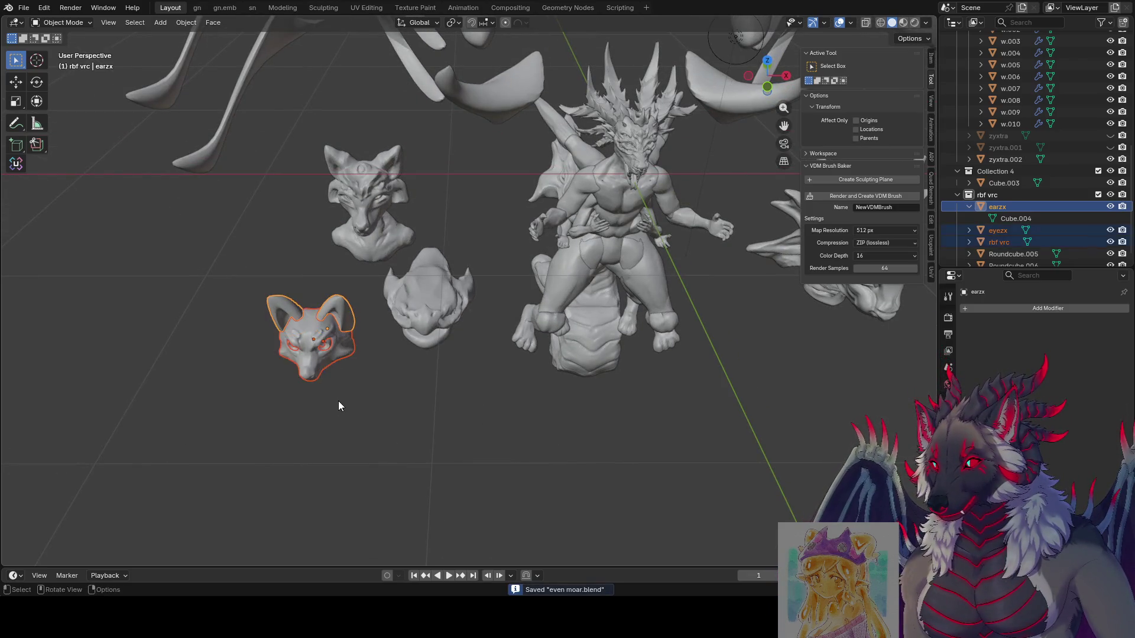
middle_drag(338, 400, 342, 383)
key(ctrl+j)
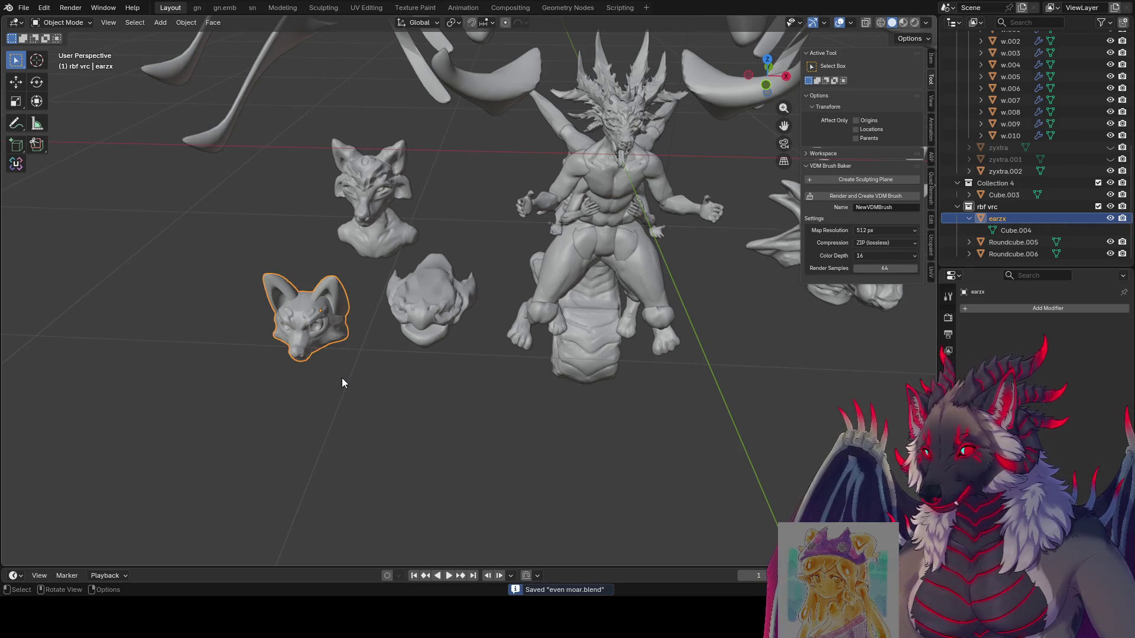
mouse_move(342, 383)
middle_down()
mouse_move(438, 367)
mouse_move(469, 271)
mouse_move(260, 264)
mouse_move(428, 179)
middle_up()
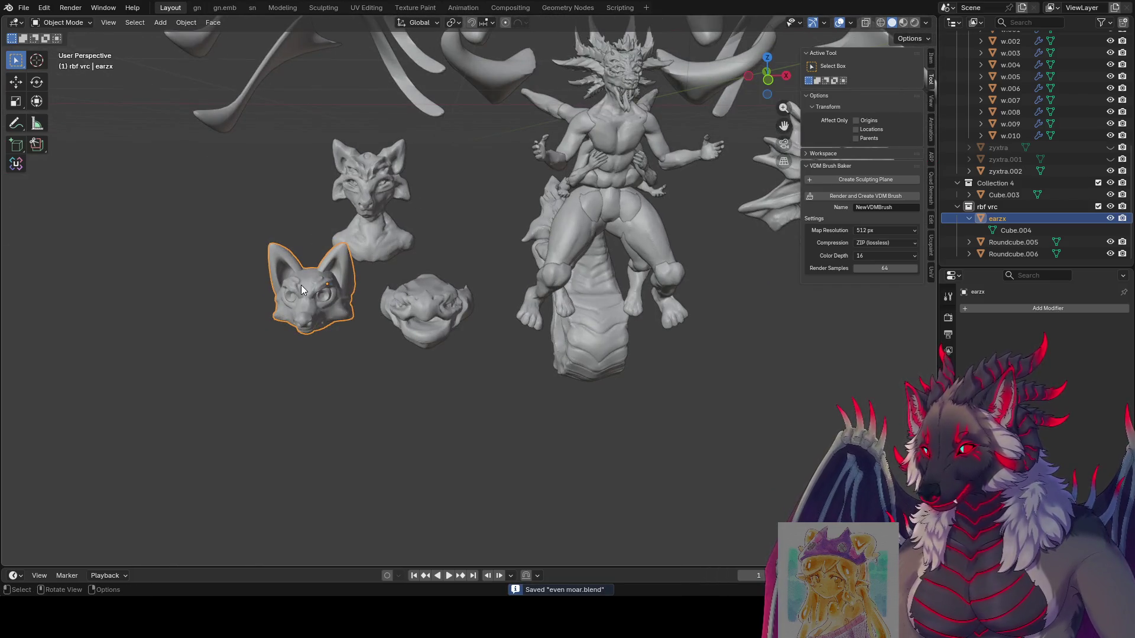
key(a)
click(241, 386)
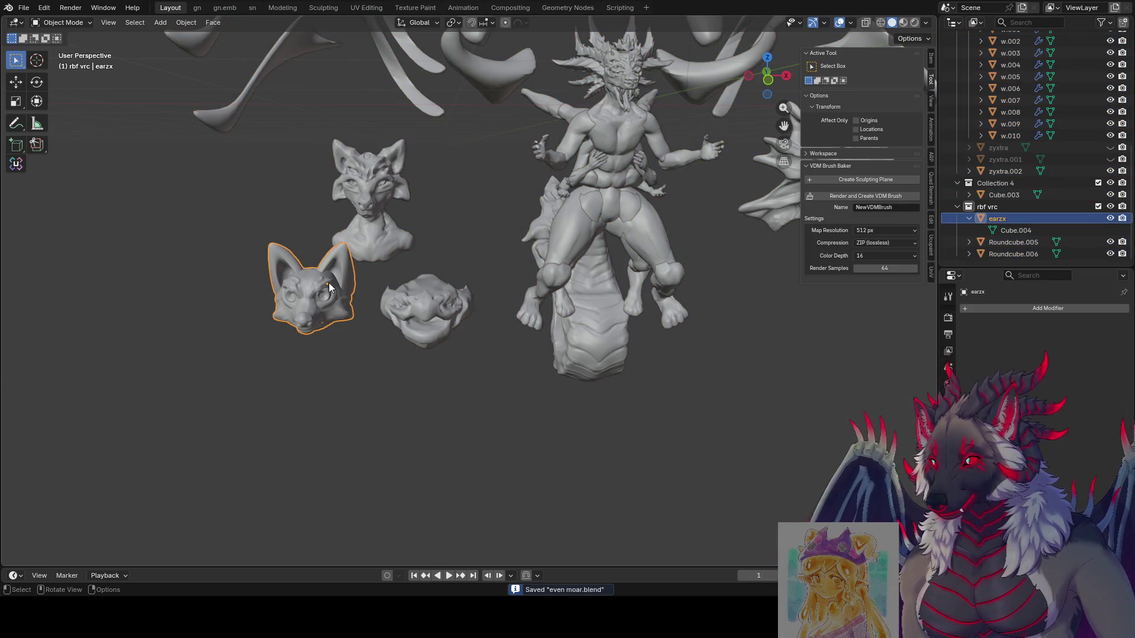
click(161, 23)
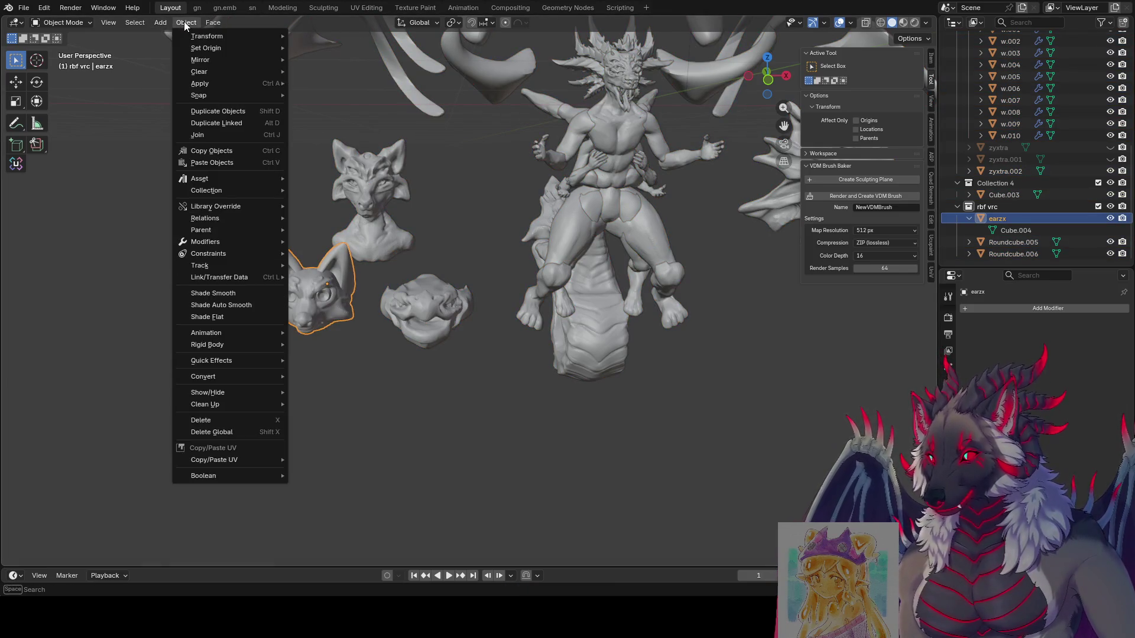
Set the fox head's origin to its geometry centre.
mouse_move(193, 46)
click(347, 59)
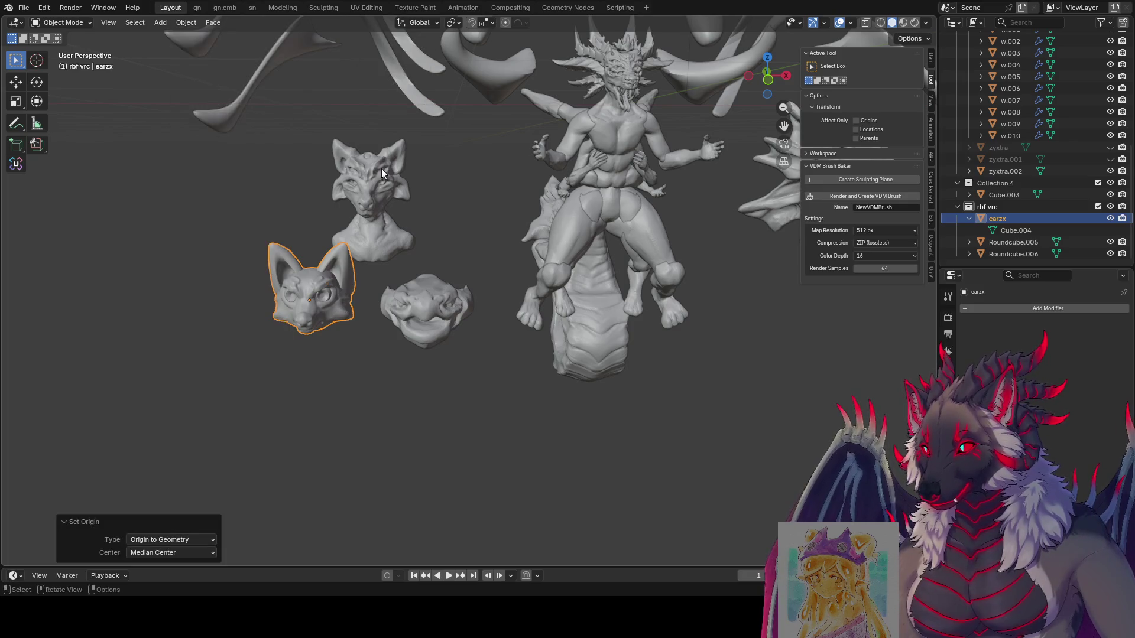
middle_drag(382, 169, 285, 425)
scroll(359, 381, down, 5)
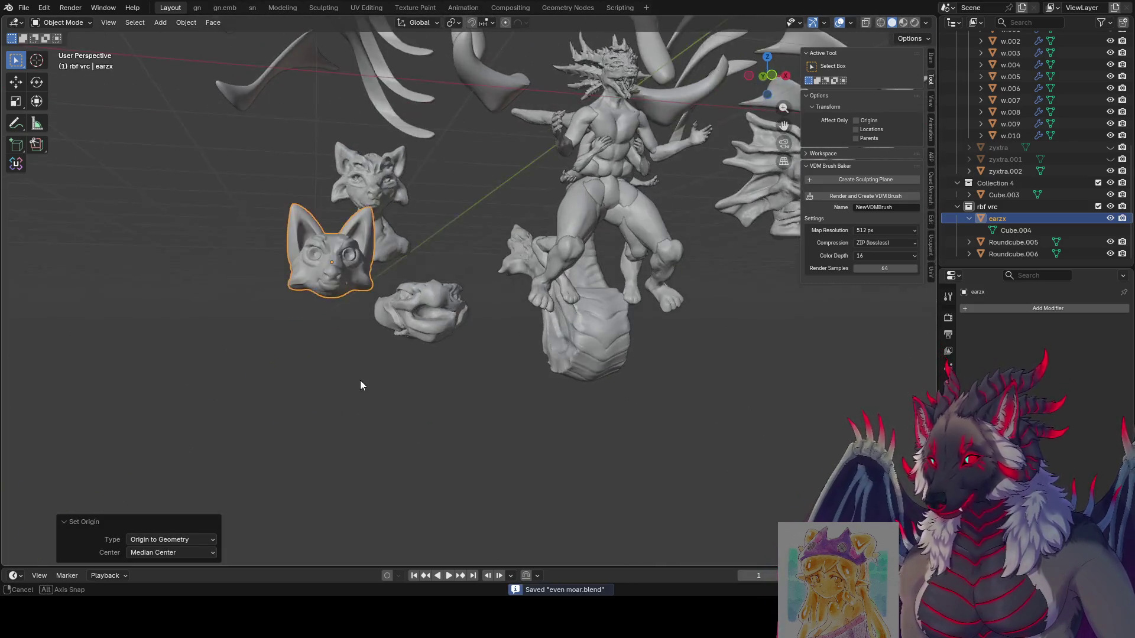
mouse_move(356, 374)
middle_down()
mouse_move(347, 382)
mouse_move(378, 289)
mouse_move(353, 282)
middle_up()
Move the fox head onto the curled creature head, adjusting along Y and Z.
key(g)
click(448, 291)
mouse_move(448, 291)
middle_down()
mouse_move(552, 307)
mouse_move(499, 301)
mouse_move(518, 319)
middle_up()
key(g)
click(550, 307)
key(g)
key(y)
click(508, 306)
key(g)
key(z)
click(496, 298)
Tilt the fox head -8.67° about X and lower it along Z to seat it.
key(r)
key(x)
click(507, 317)
key(g)
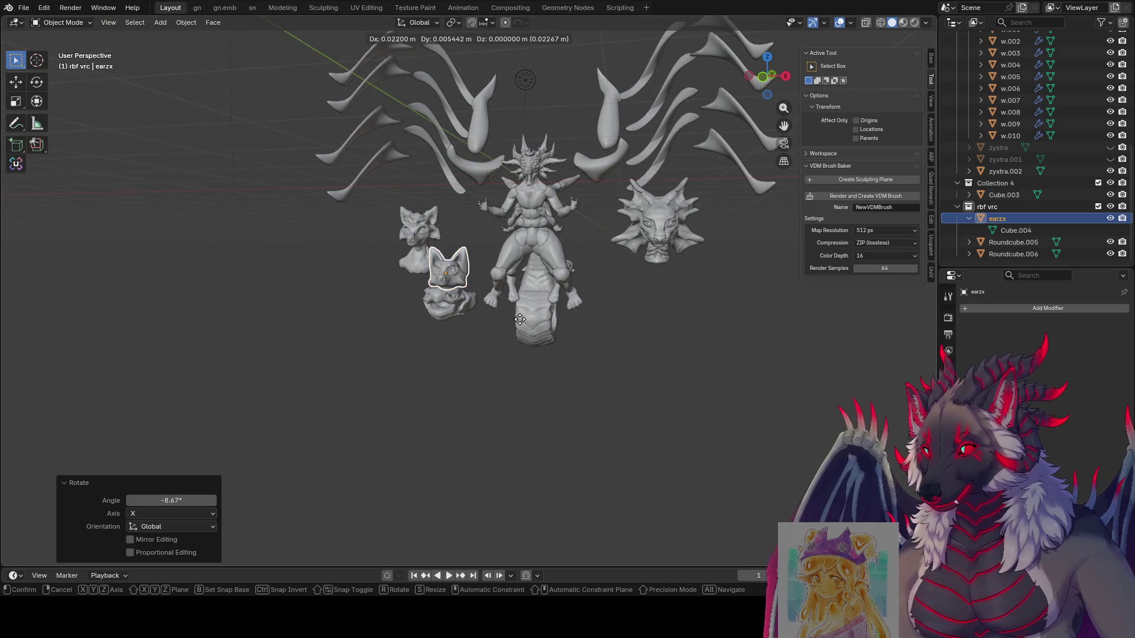
key(z)
click(514, 329)
Shift Roundcube.006 -0.382 m along Y, then select the stacked heads together to move them.
click(501, 371)
mouse_move(501, 371)
middle_down()
mouse_move(522, 415)
mouse_move(595, 407)
mouse_move(547, 400)
mouse_move(384, 279)
mouse_move(418, 324)
mouse_move(487, 318)
mouse_move(470, 334)
middle_up()
click(416, 263)
key(g)
key(y)
click(403, 332)
drag(467, 273, 466, 276)
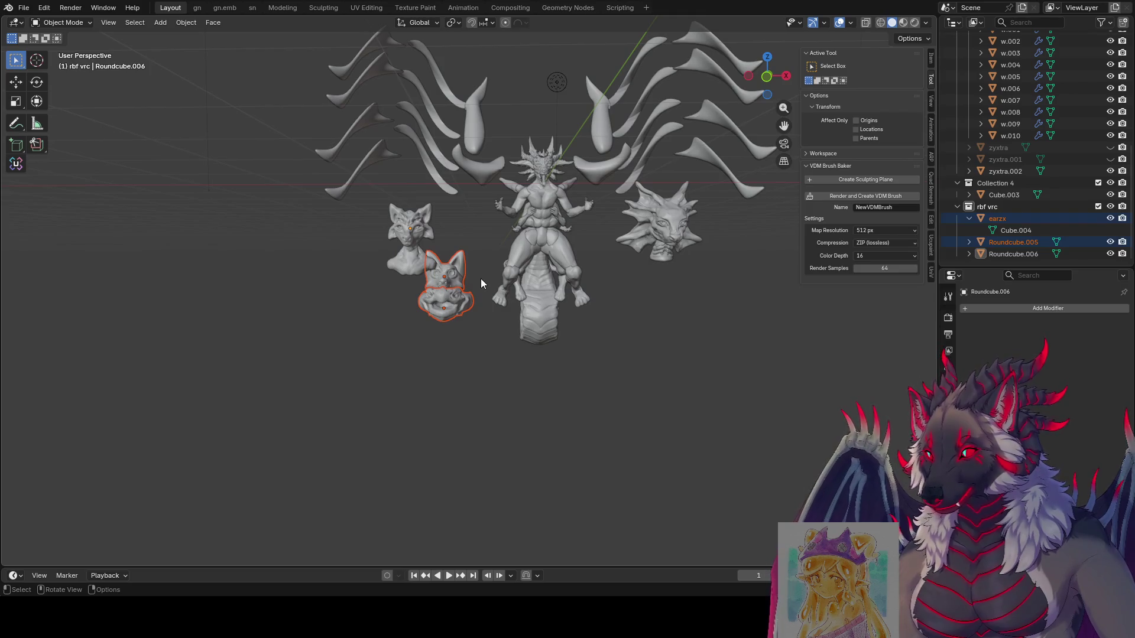
key(g)
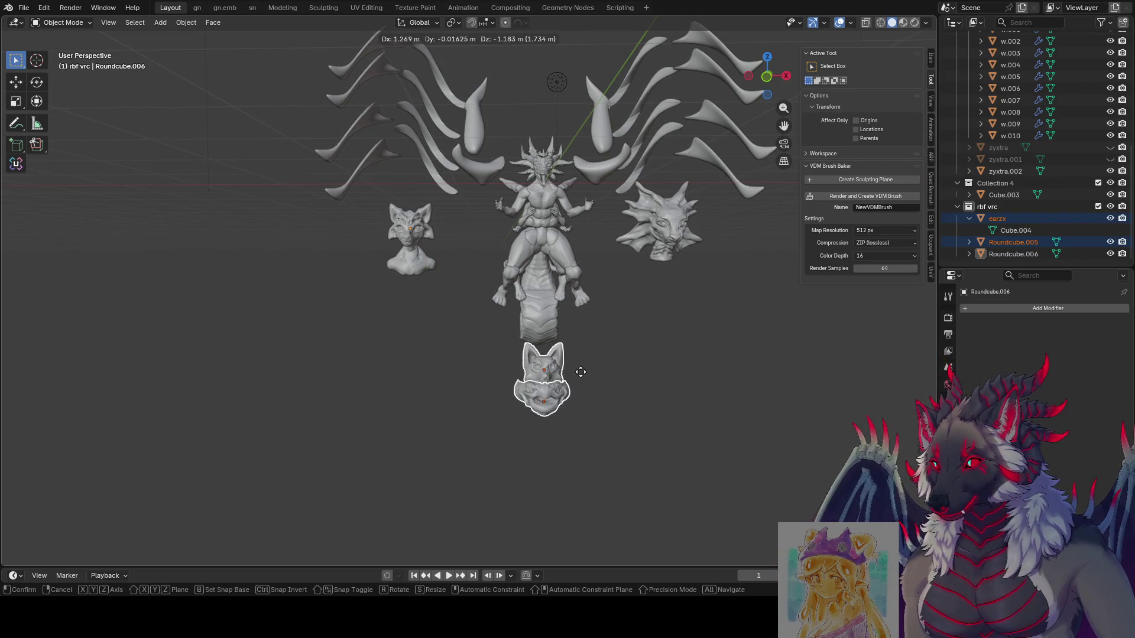
Place the combined bust below the upper bust and shift Roundcube.006 0.4 m along X.
click(454, 325)
middle_drag(443, 317, 390, 283)
click(414, 236)
middle_drag(414, 236, 475, 264)
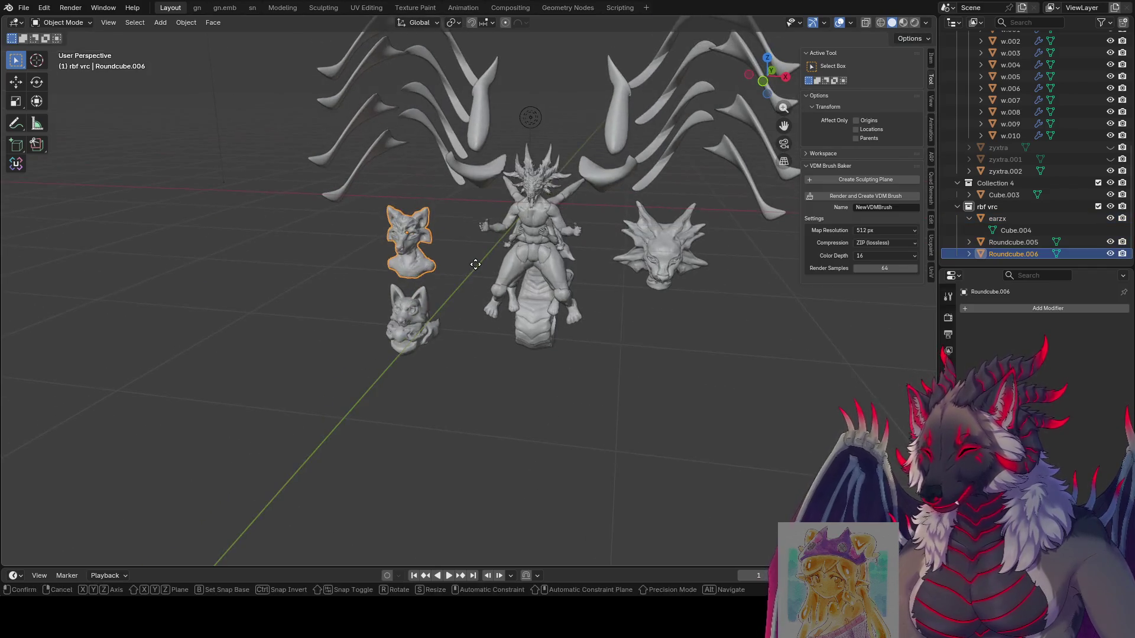
text(x0.4)
key(Return)
middle_drag(462, 314, 441, 331)
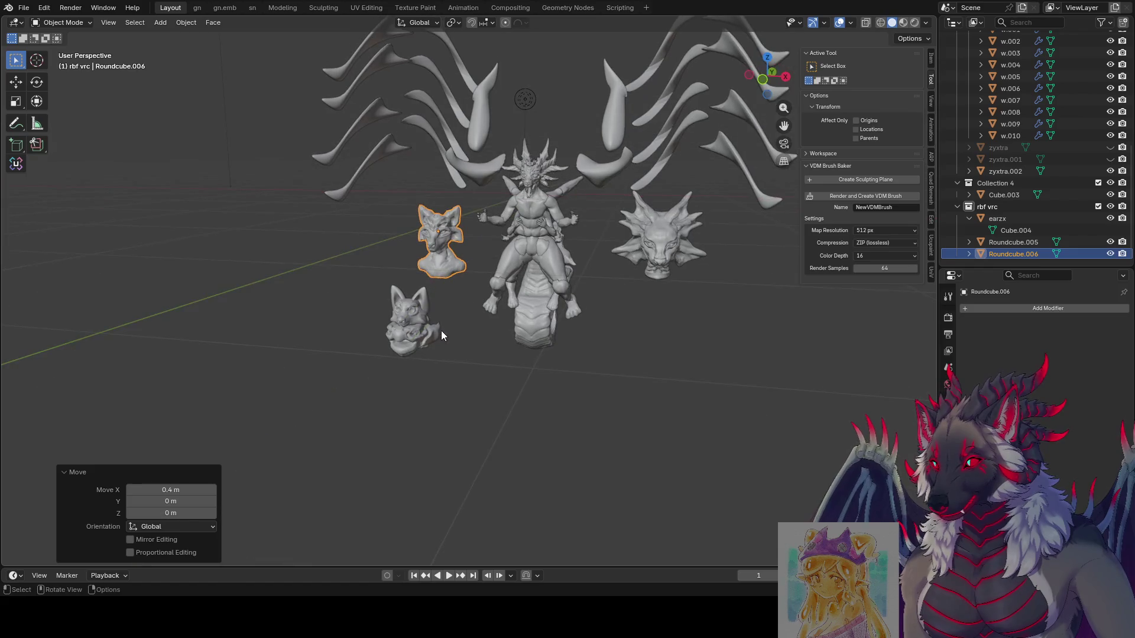
Nudge the lower bust Roundcube.005 into place below the upper bust.
click(413, 336)
key(g)
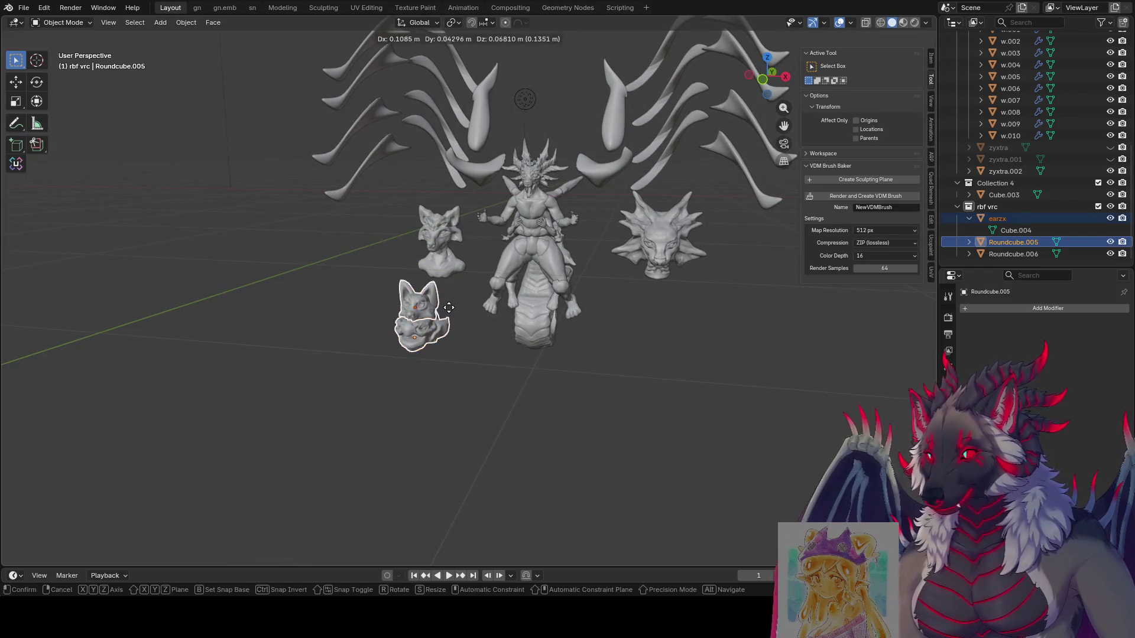
click(438, 304)
key(Tab)
mouse_move(583, 380)
middle_down()
mouse_move(611, 388)
mouse_move(552, 426)
middle_up()
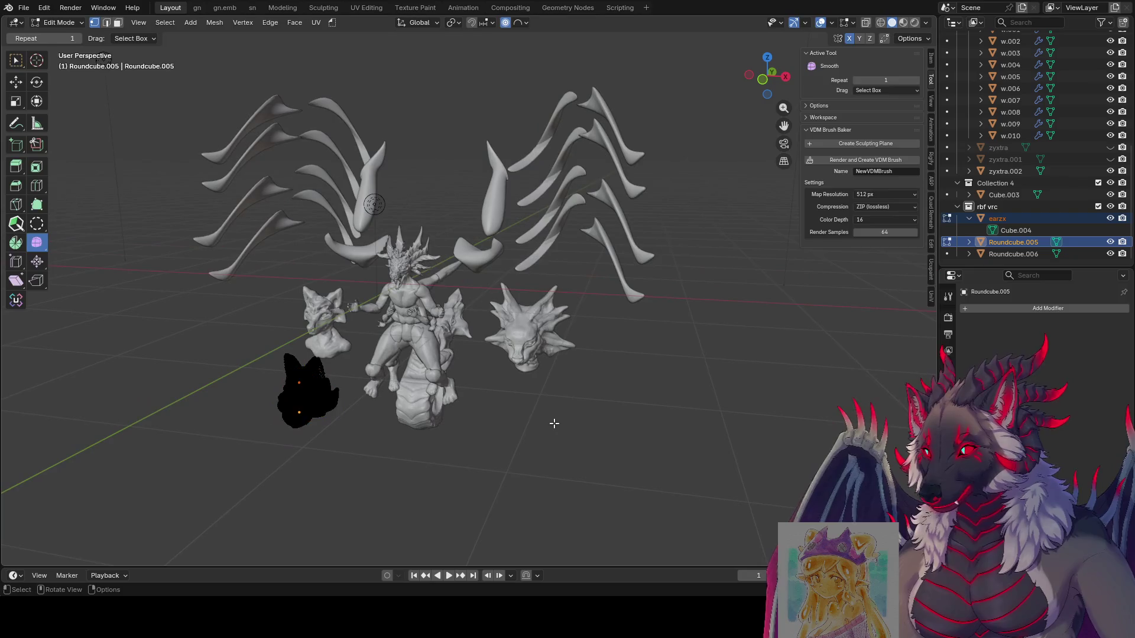
key(Tab)
View the arrangement from the front in Rendered shading.
click(913, 22)
mouse_move(591, 331)
middle_down()
mouse_move(521, 382)
mouse_move(399, 409)
mouse_move(406, 400)
mouse_move(366, 420)
mouse_move(369, 442)
mouse_move(442, 396)
mouse_move(434, 413)
middle_up()
click(382, 456)
Shrink the dragon head Cube.003 and move it closer to the central figure.
scroll(639, 277, up, 2)
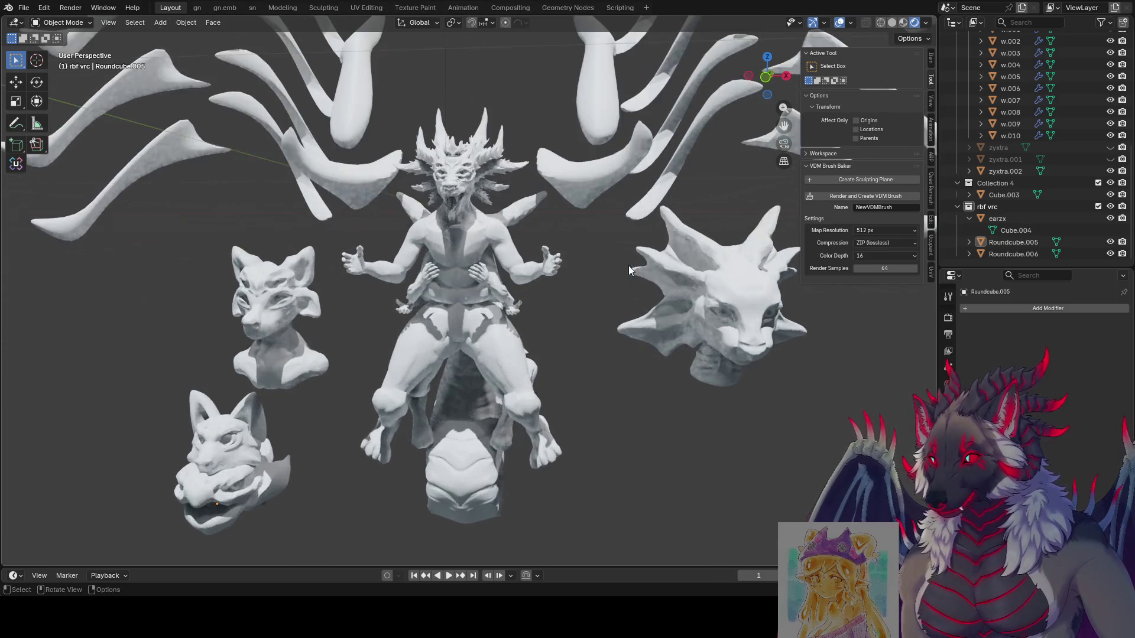
mouse_move(625, 257)
middle_down()
mouse_move(611, 205)
mouse_move(573, 206)
mouse_move(822, 282)
middle_up()
click(572, 206)
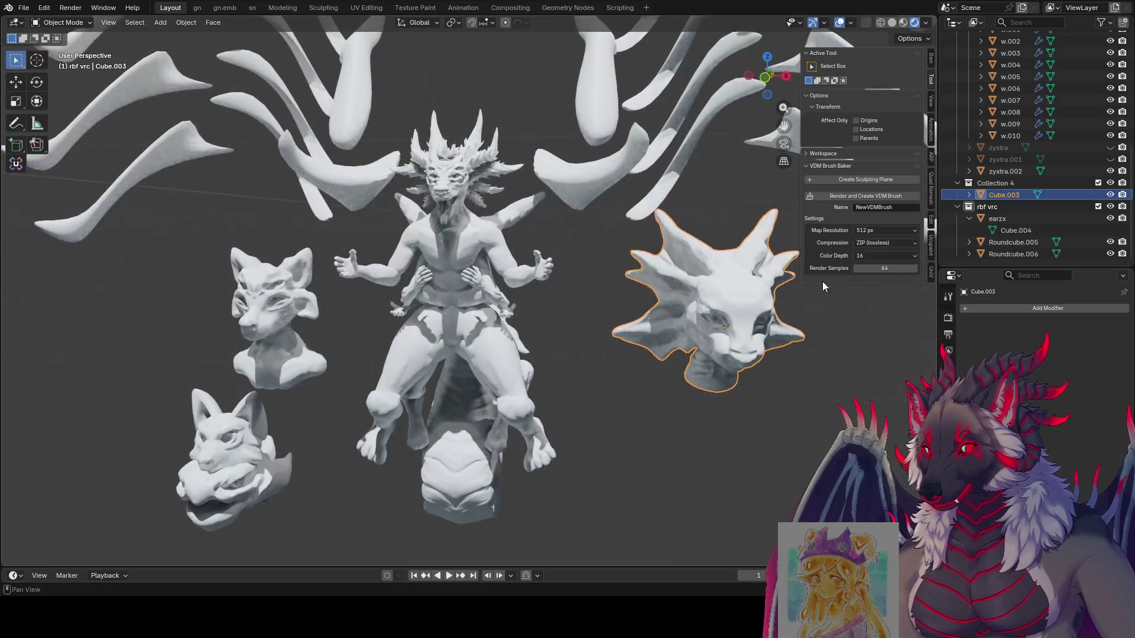
key(s)
click(733, 304)
middle_drag(733, 305, 703, 289)
key(g)
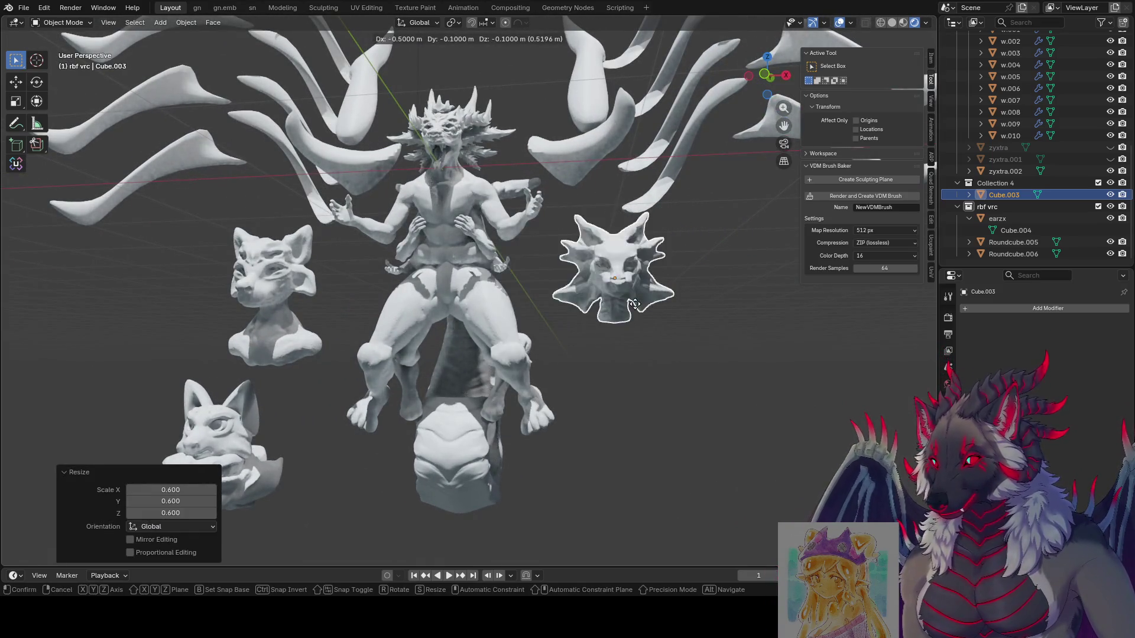
click(634, 304)
Scale the upper fox bust to 0.8 and shift it along the X axis.
middle_drag(634, 303, 531, 318)
click(289, 307)
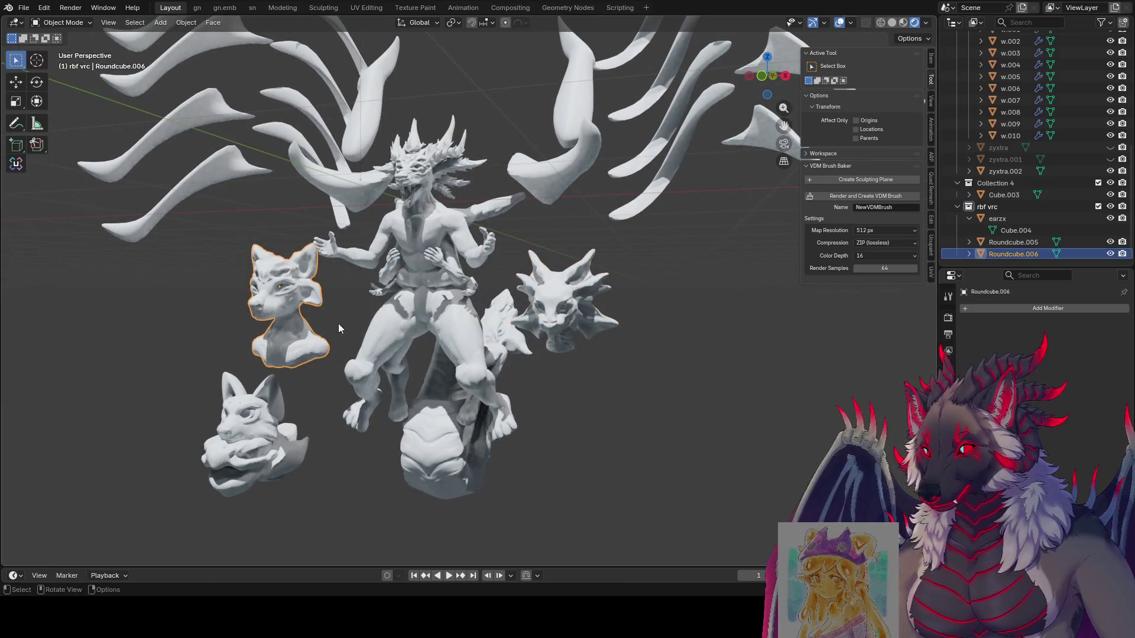
key(s)
key(Return)
middle_drag(484, 325, 500, 327)
key(g)
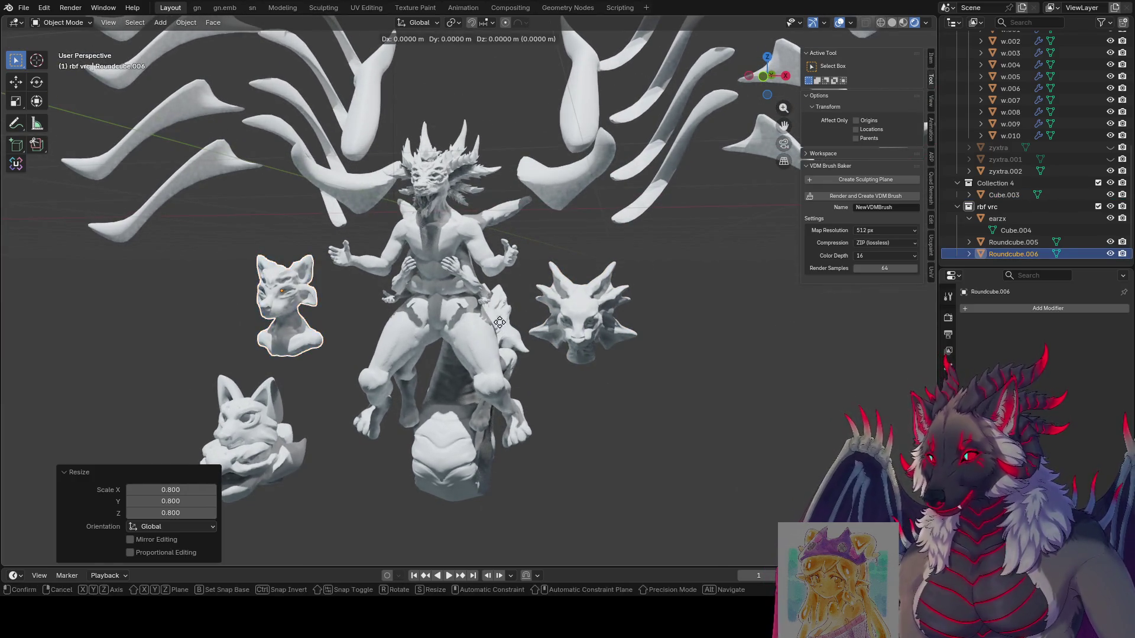
key(x)
click(514, 326)
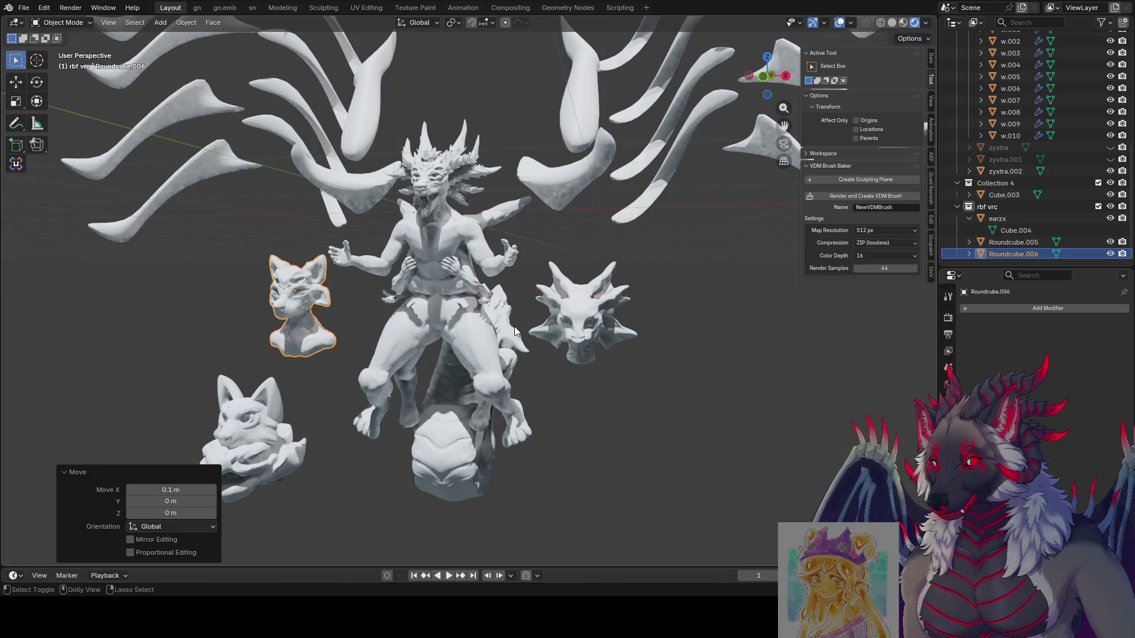
mouse_move(515, 326)
middle_down()
mouse_move(510, 295)
mouse_move(338, 442)
middle_up()
Reposition the lower fox bust, rotate it upright about X, and scale it to 0.6.
click(371, 347)
key(g)
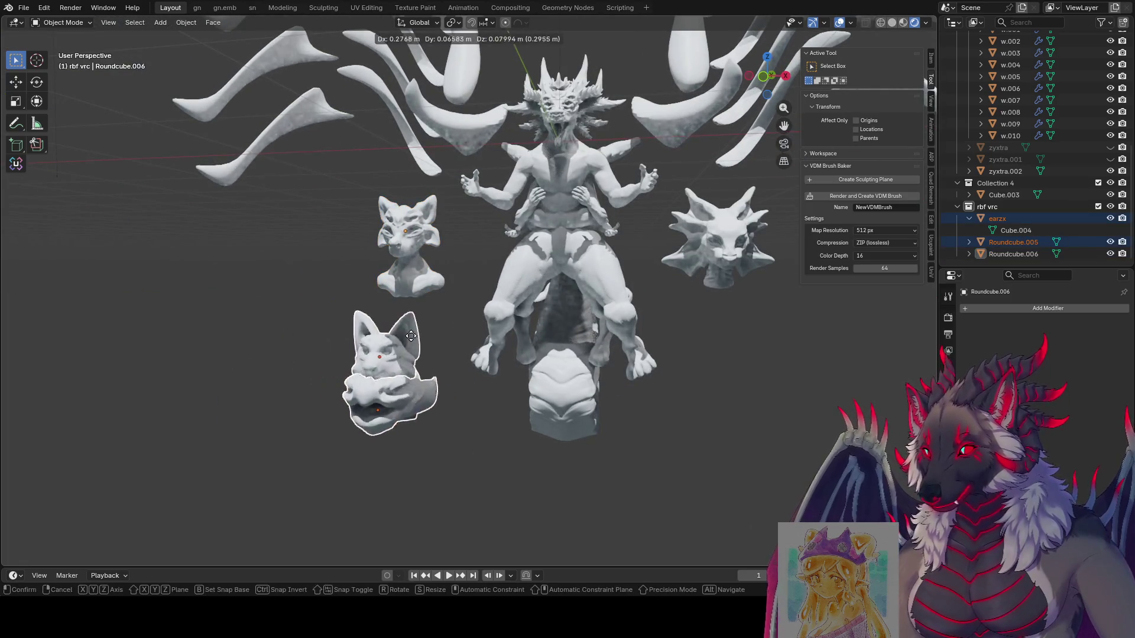
click(366, 292)
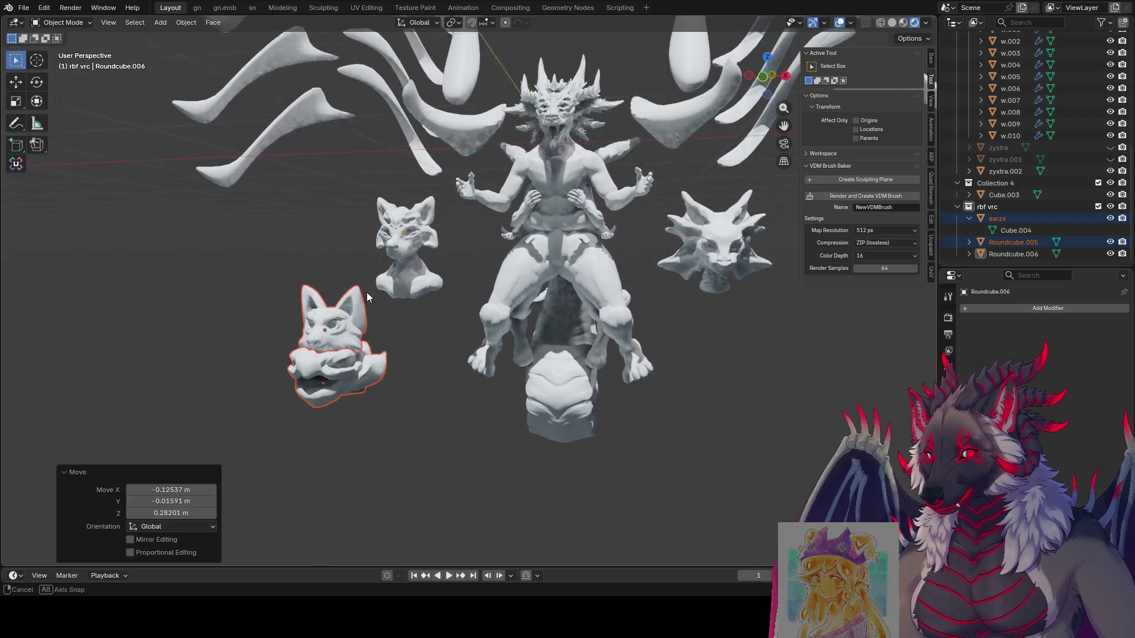
key(r)
key(z)
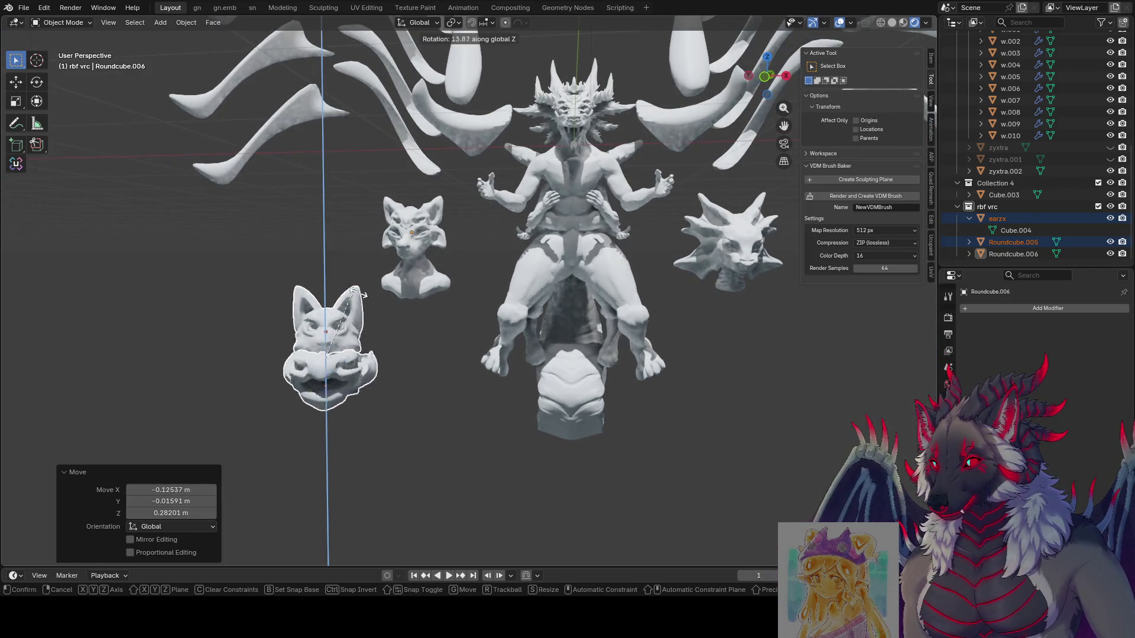
key(x)
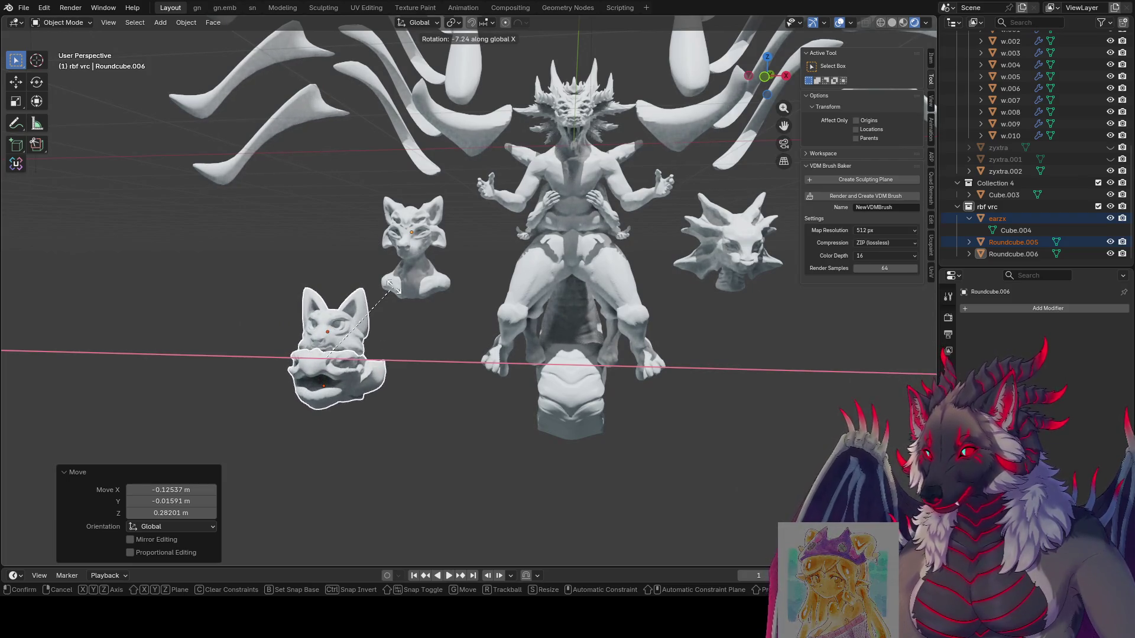
key(z)
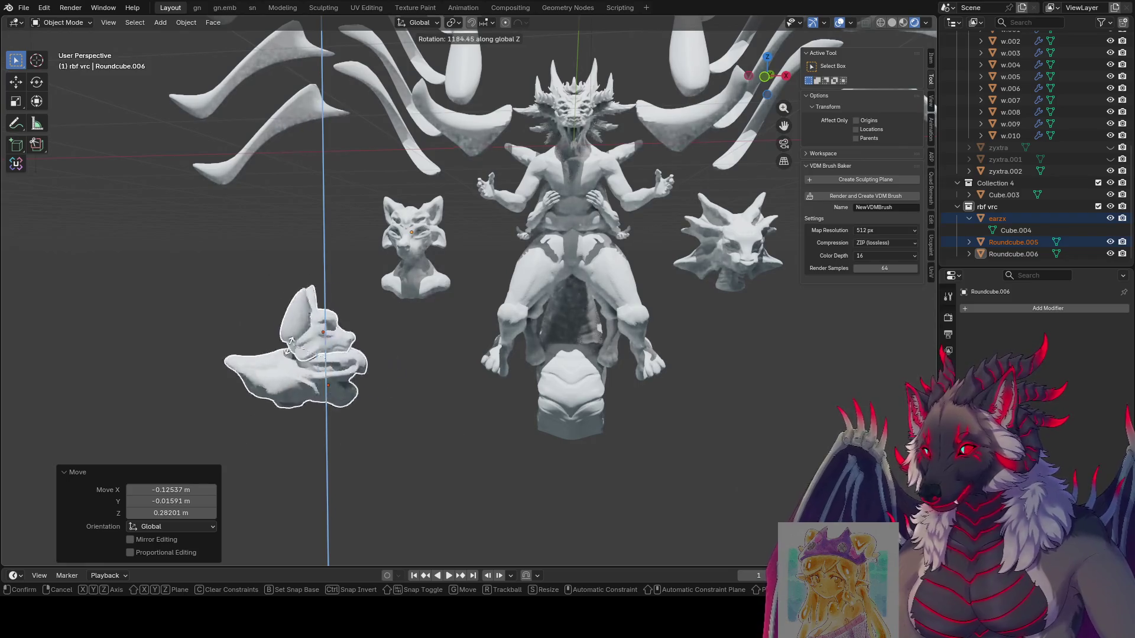
key(x)
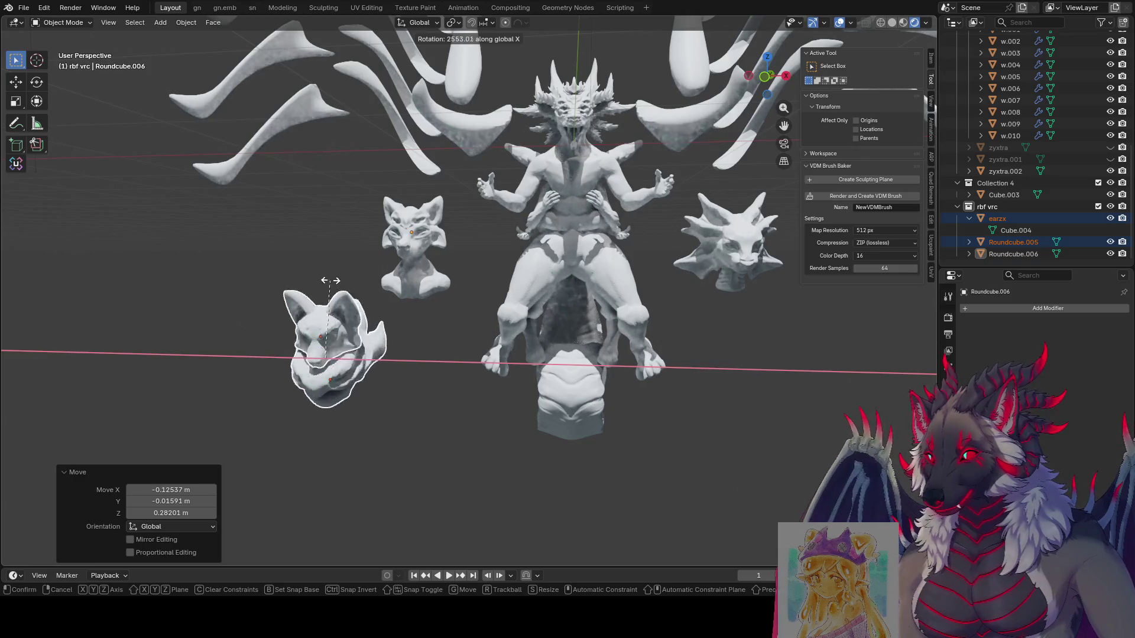
key(s)
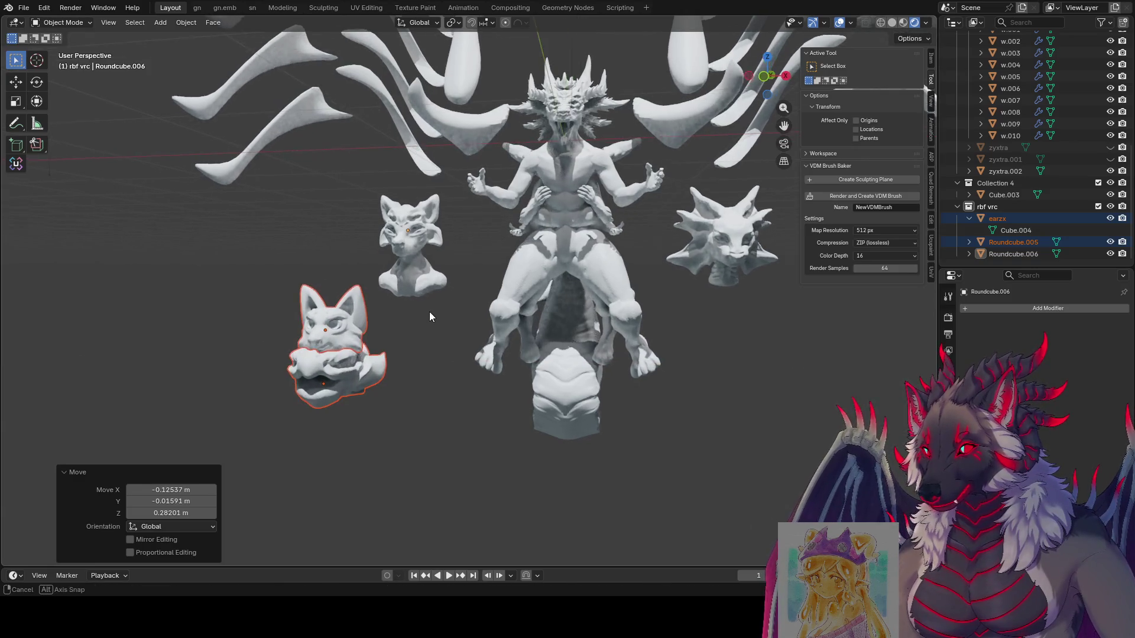
mouse_move(429, 311)
alt+middle_down()
mouse_move(403, 321)
mouse_move(434, 337)
mouse_move(410, 442)
mouse_move(374, 389)
mouse_move(375, 408)
mouse_move(390, 415)
alt+middle_up()
click(434, 346)
Deselect the fox bust and save the blend file.
click(411, 448)
scroll(375, 388, down, 3)
scroll(378, 389, up, 3)
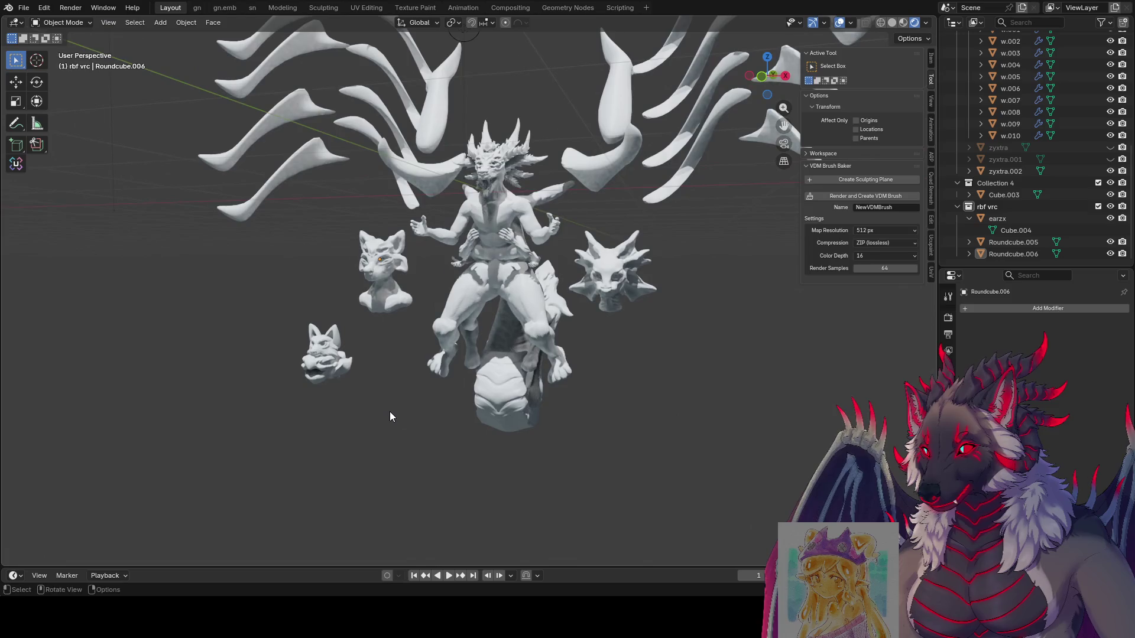
key(ctrl+s)
Tilt the right-hand dragon head forward about the X axis.
click(618, 272)
key(r)
key(x)
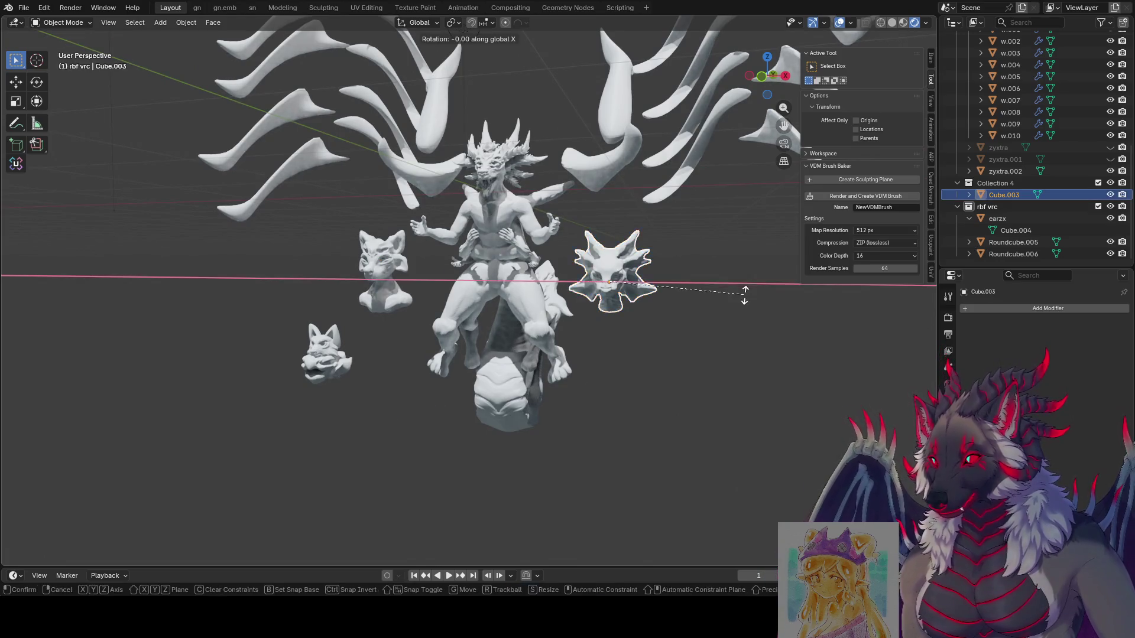
click(724, 356)
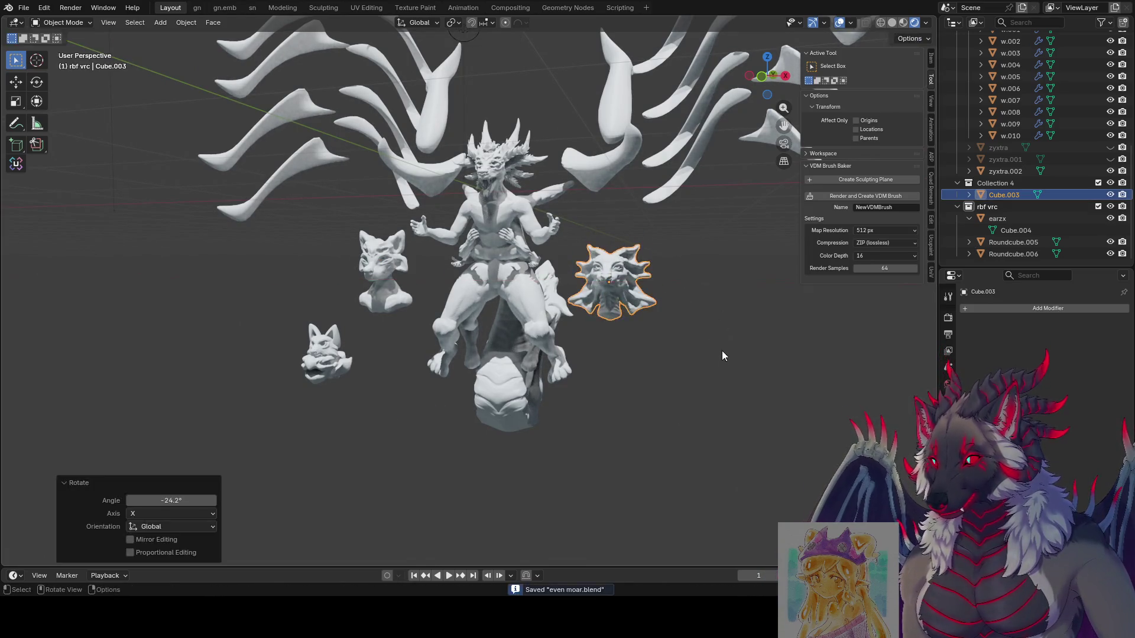
click(578, 473)
middle_drag(578, 473, 562, 469)
Tilt the cat head forward about the X axis.
click(370, 284)
key(r)
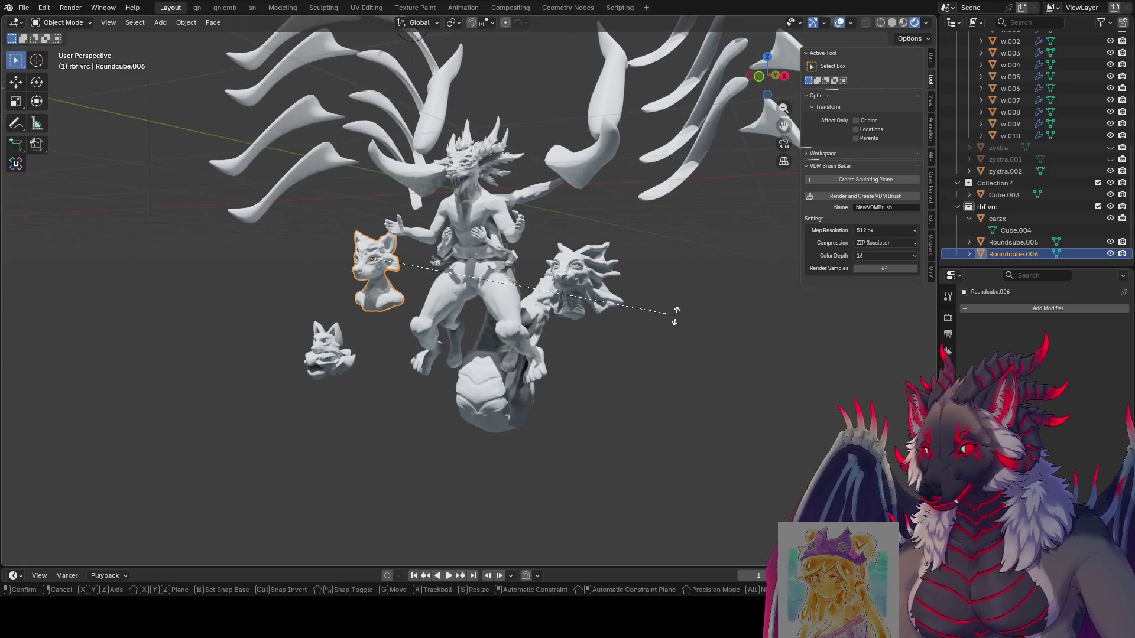
key(x)
click(611, 373)
mouse_move(610, 372)
middle_down()
mouse_move(679, 391)
mouse_move(663, 398)
middle_up()
scroll(664, 397, up, 2)
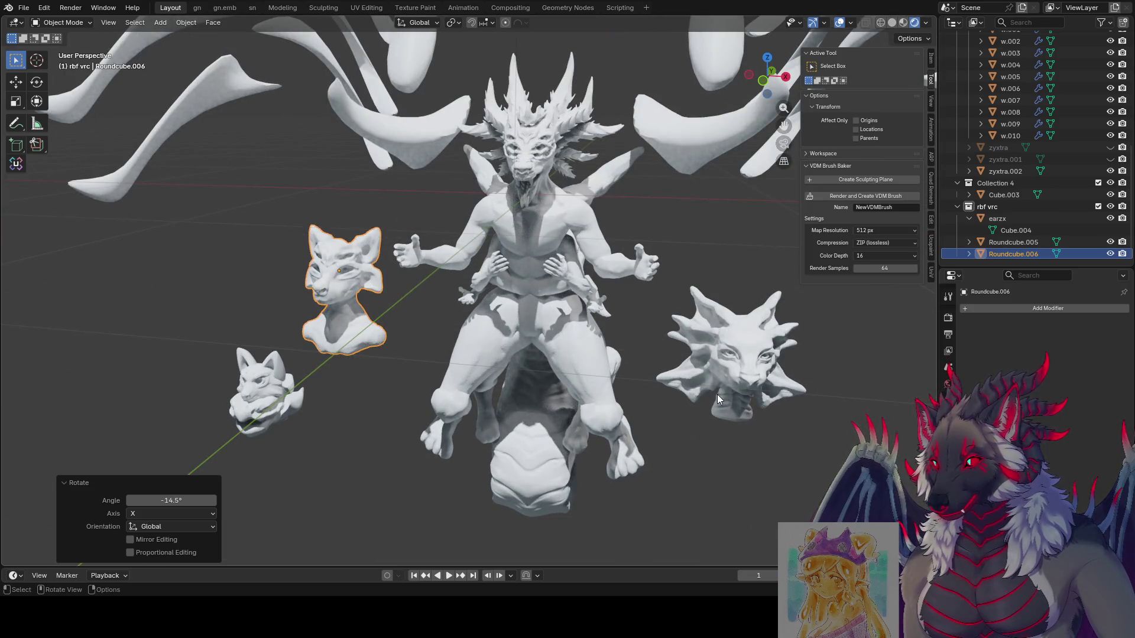
Turn the cat head about the global Z axis toward the centre figure.
key(r)
key(x)
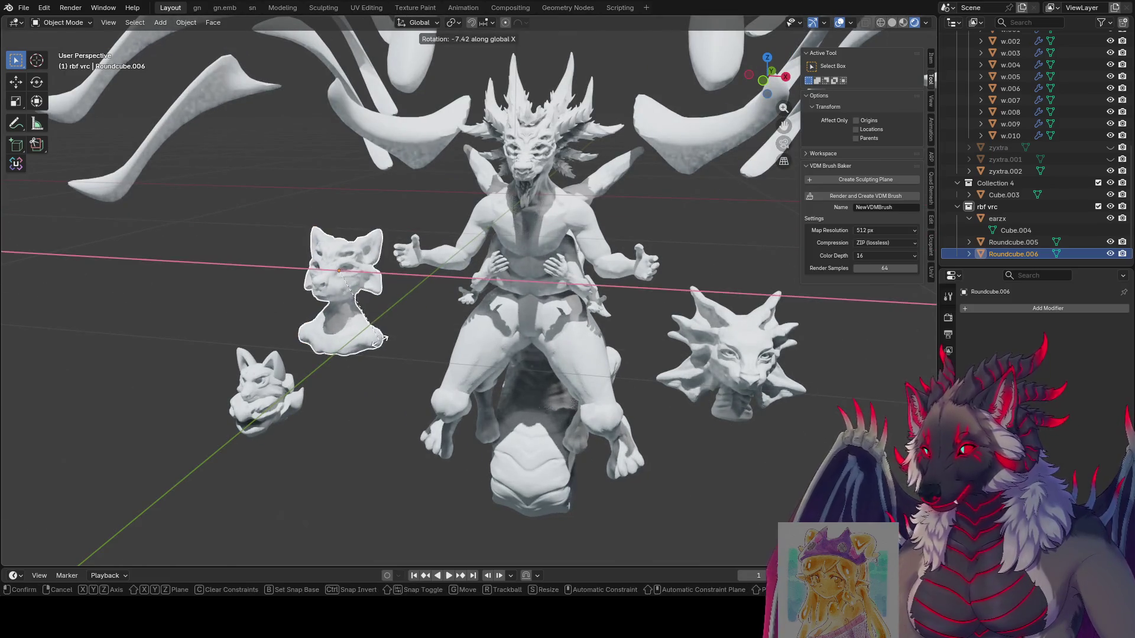
key(z)
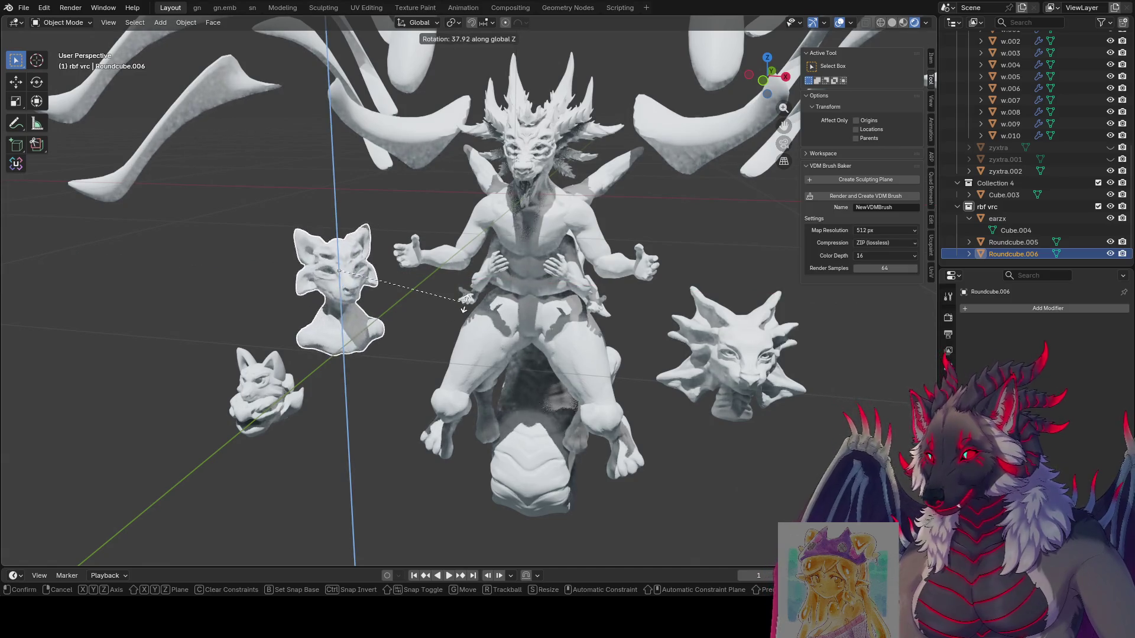
click(417, 300)
mouse_move(412, 299)
middle_down()
mouse_move(384, 291)
mouse_move(505, 295)
mouse_move(518, 334)
mouse_move(304, 406)
middle_up()
key(r)
click(396, 290)
Move the small fox head at lower left to a new position, then deselect it.
drag(305, 411, 203, 437)
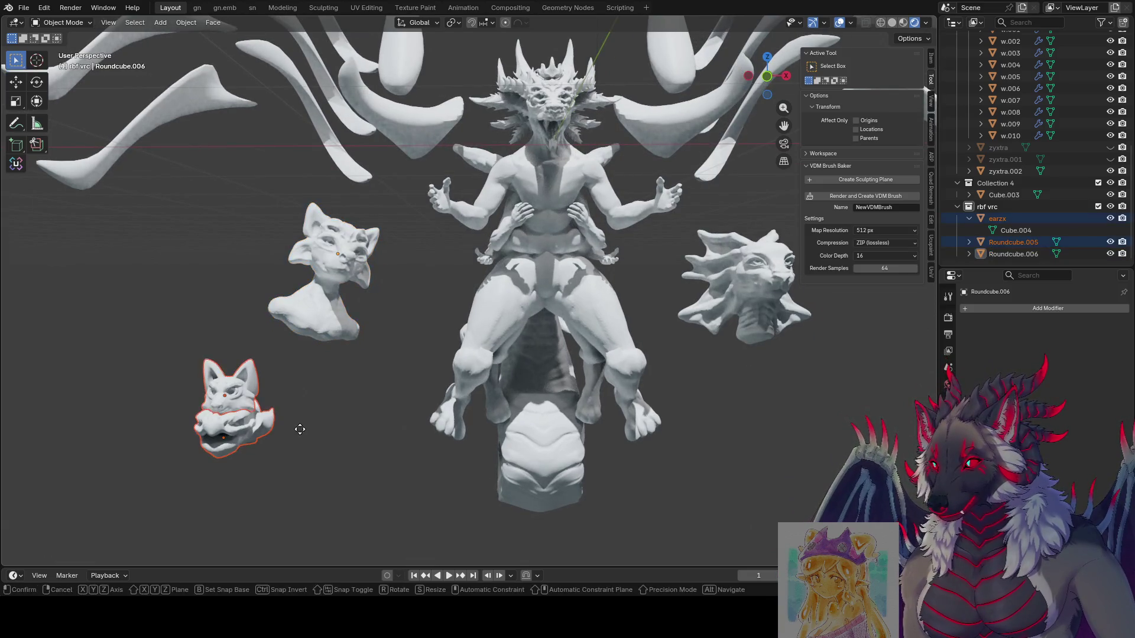
key(g)
click(325, 423)
mouse_move(326, 423)
middle_down()
mouse_move(308, 416)
mouse_move(325, 428)
mouse_move(323, 448)
middle_up()
key(alt+a)
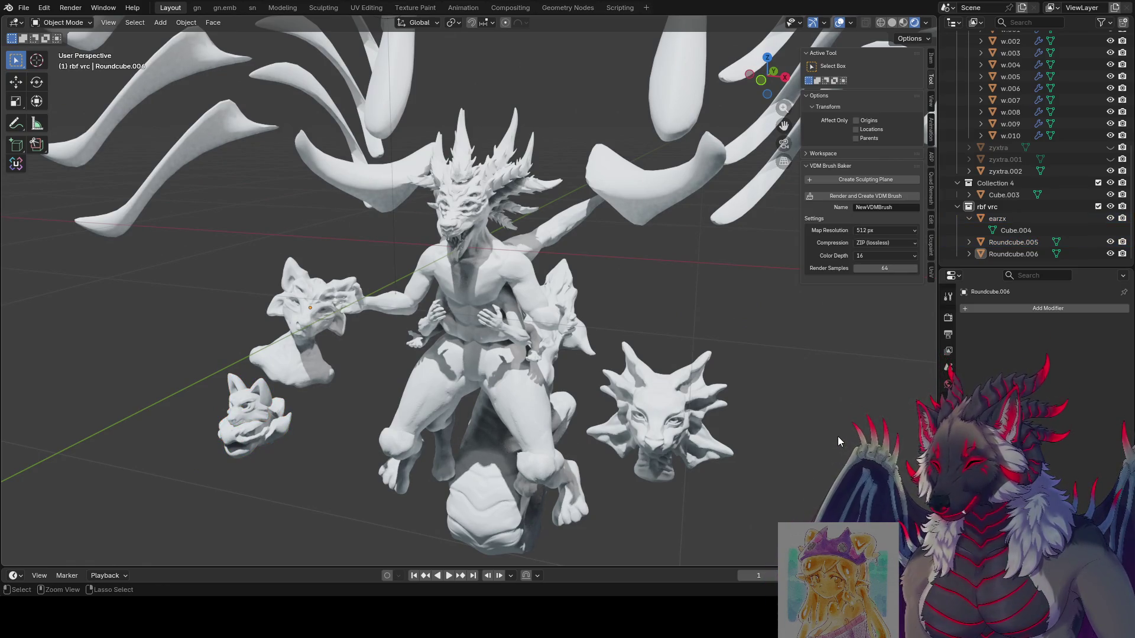
Save the file as 'even moar.blend' and switch the viewport to Rendered shading.
key(ctrl+s)
middle_drag(793, 427, 790, 427)
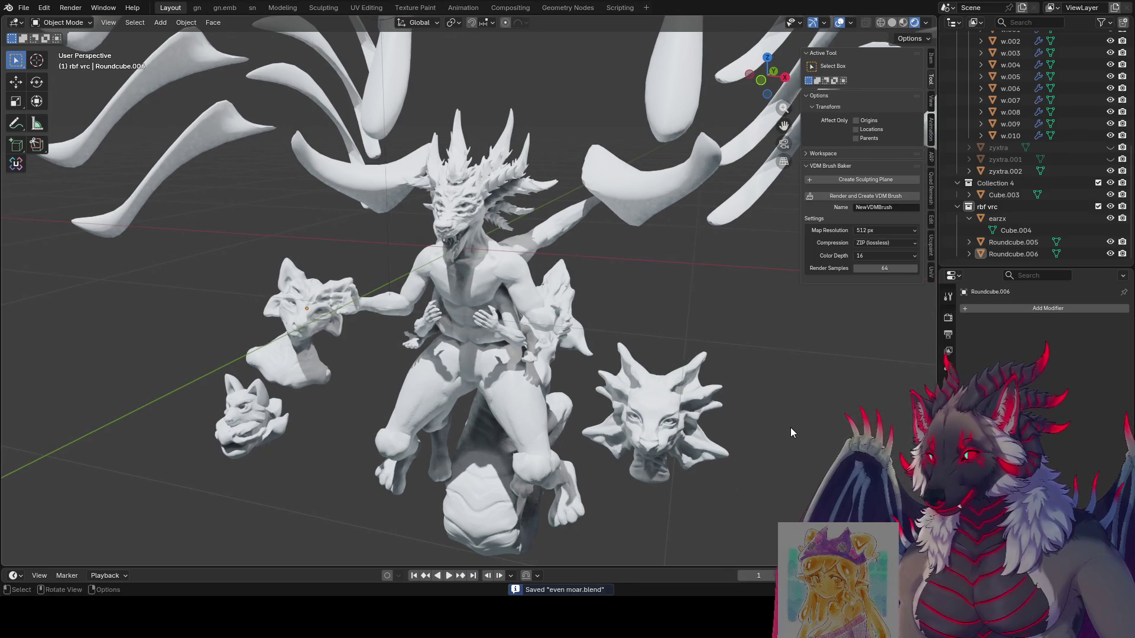
click(903, 22)
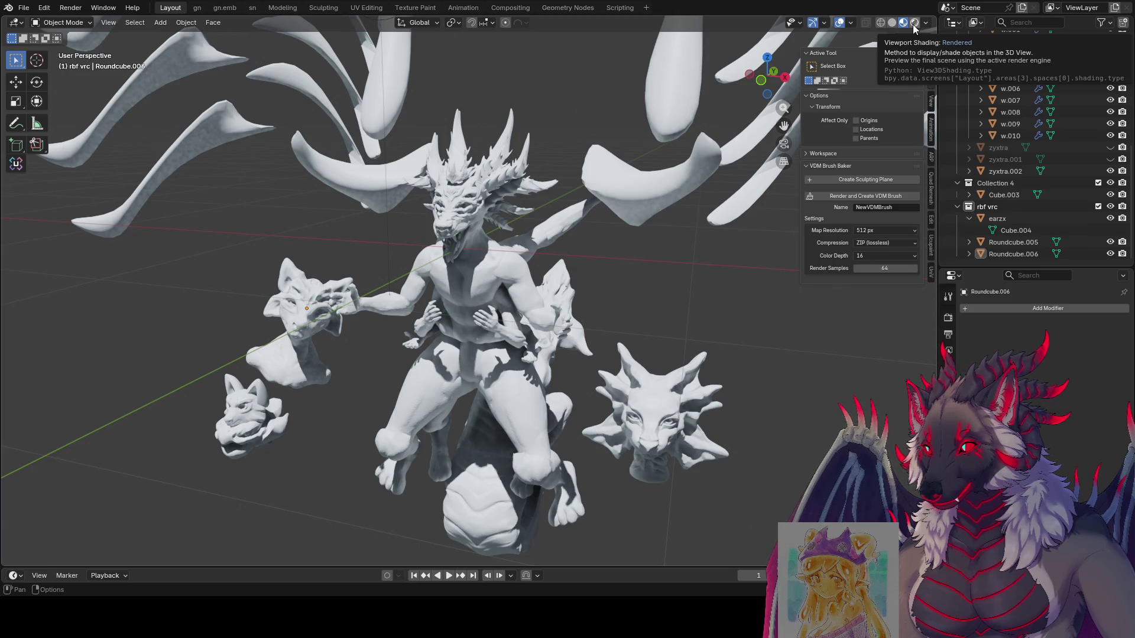
click(914, 24)
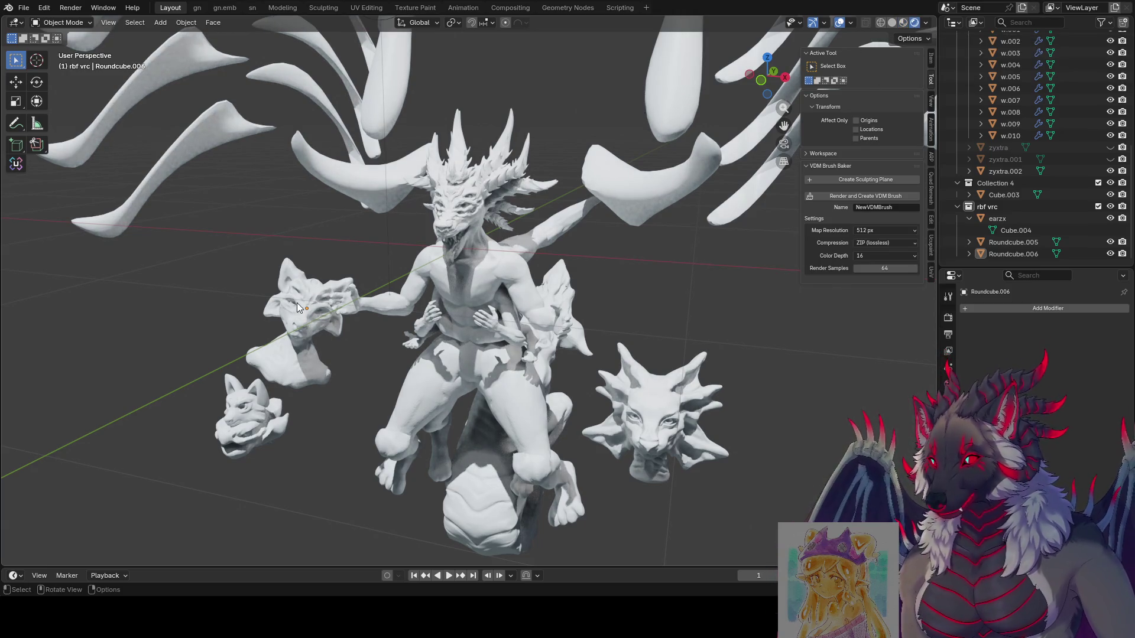
Select the cat bust and try several positions up against the dragon's chest.
click(297, 307)
mouse_move(297, 307)
middle_down()
mouse_move(401, 261)
mouse_move(468, 267)
mouse_move(490, 282)
middle_up()
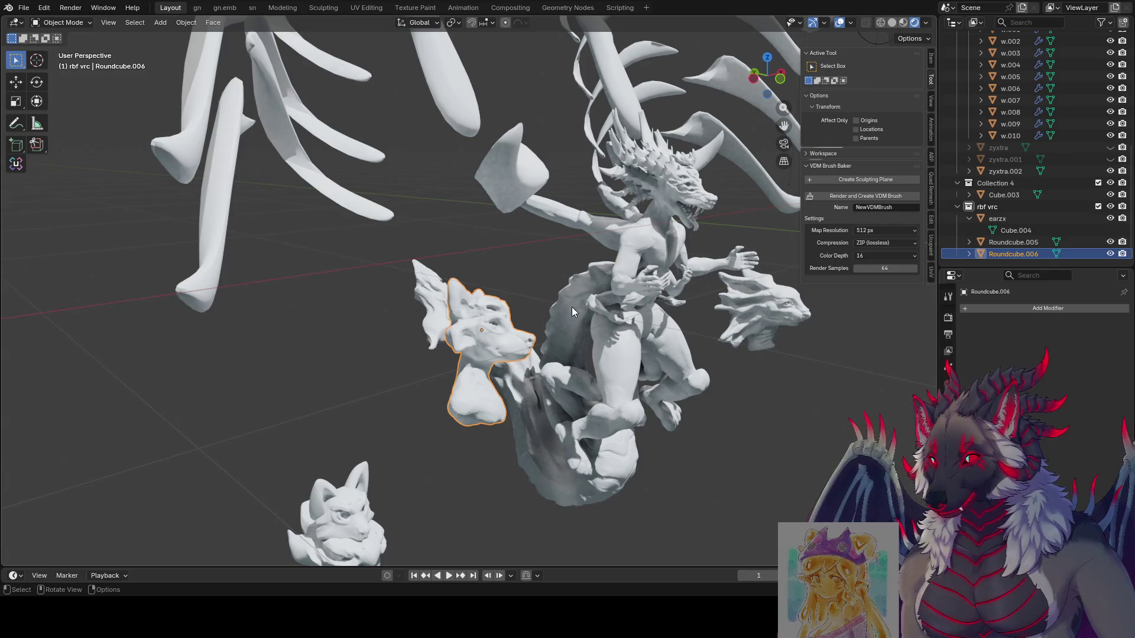
key(g)
click(591, 272)
middle_drag(591, 271, 576, 283)
key(g)
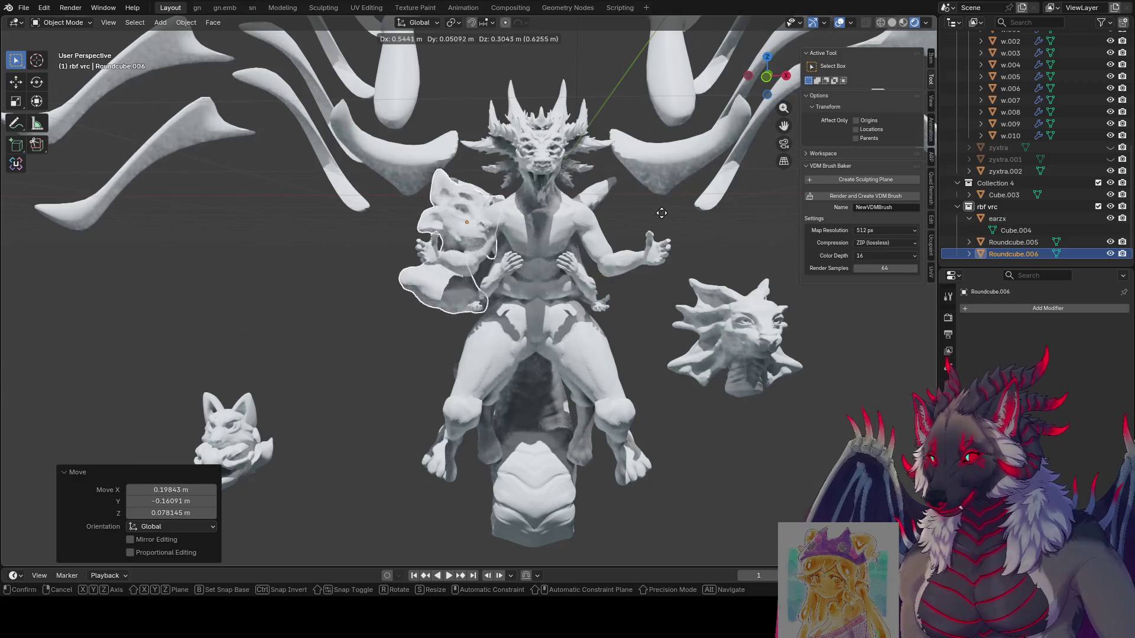
click(647, 172)
mouse_move(647, 171)
middle_down()
mouse_move(769, 173)
mouse_move(591, 194)
middle_up()
key(g)
click(814, 176)
Keep repositioning the cat bust until it sits beside the dragon head.
key(g)
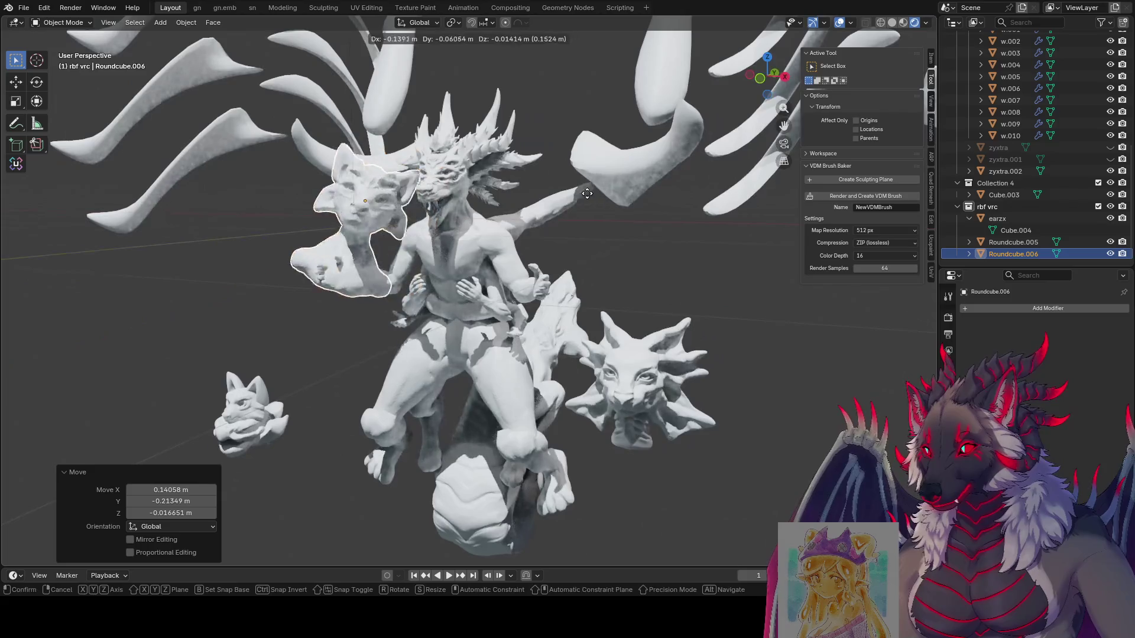
click(522, 272)
middle_drag(523, 271, 632, 268)
key(g)
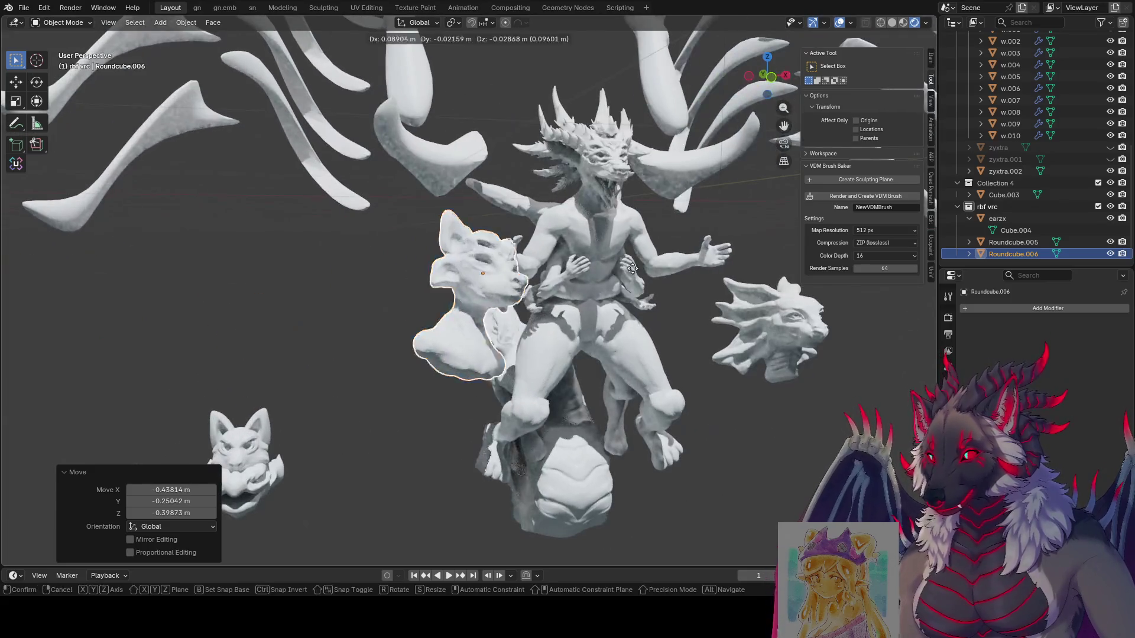
click(854, 308)
middle_drag(854, 307, 763, 300)
key(g)
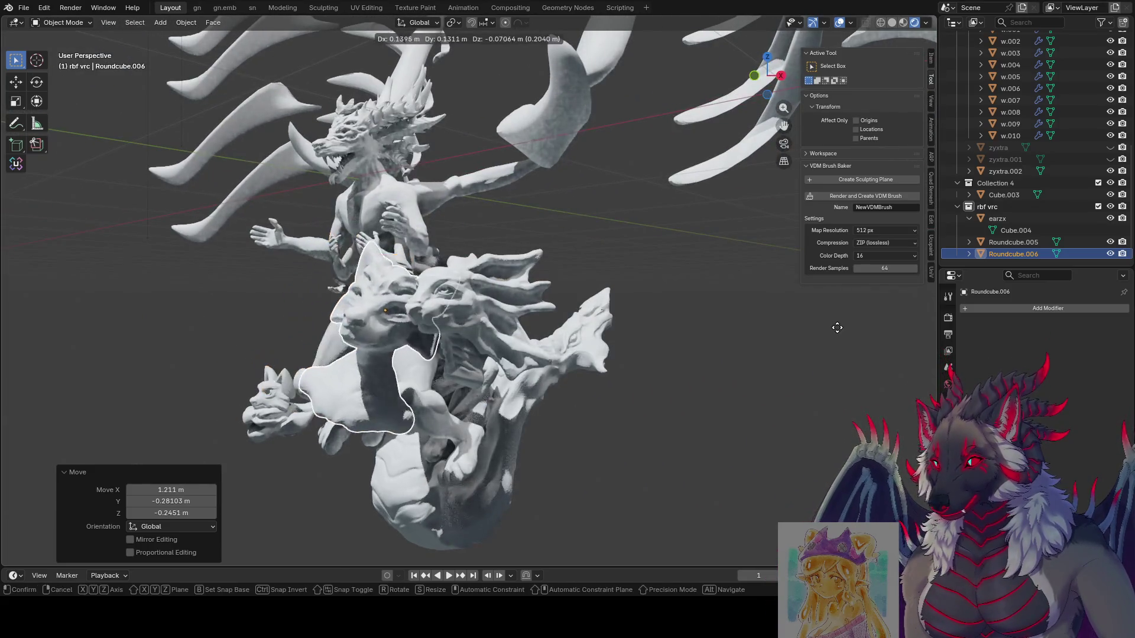
click(836, 319)
middle_drag(836, 318, 892, 323)
Cancel an X-axis rotation and undo twice, returning the cat bust to the left.
key(r)
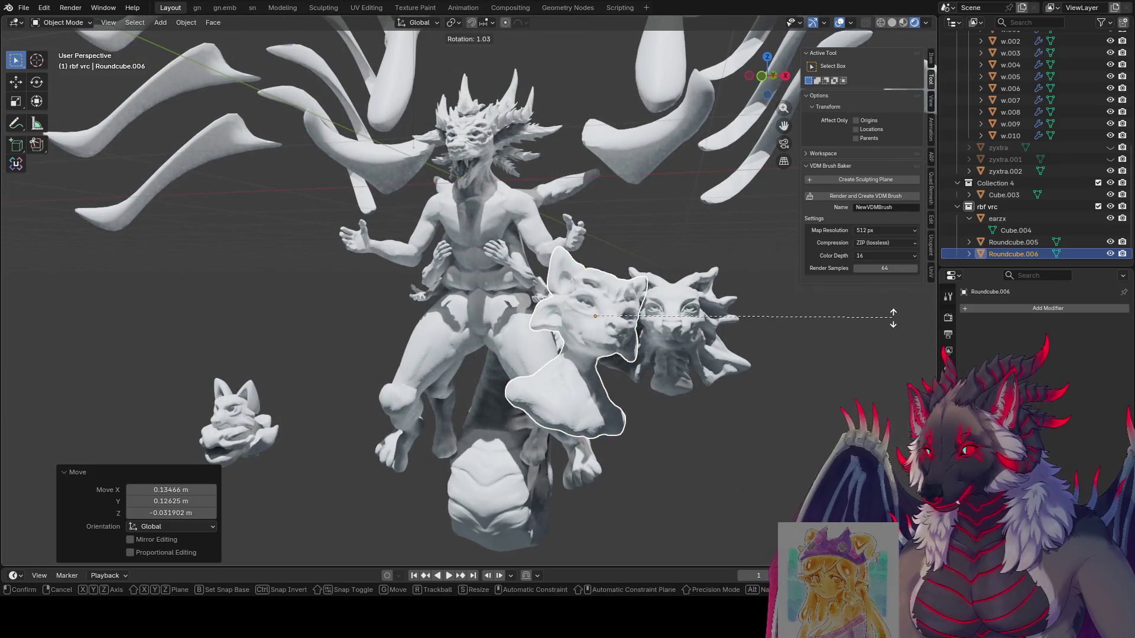
key(x)
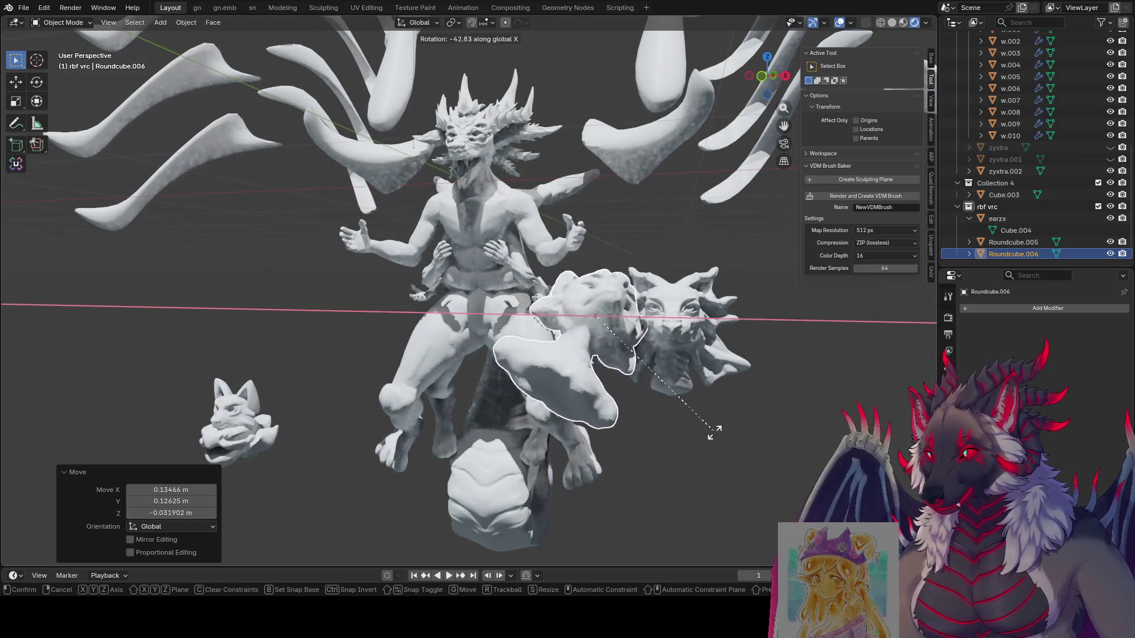
right_click(708, 243)
middle_drag(708, 242, 519, 327)
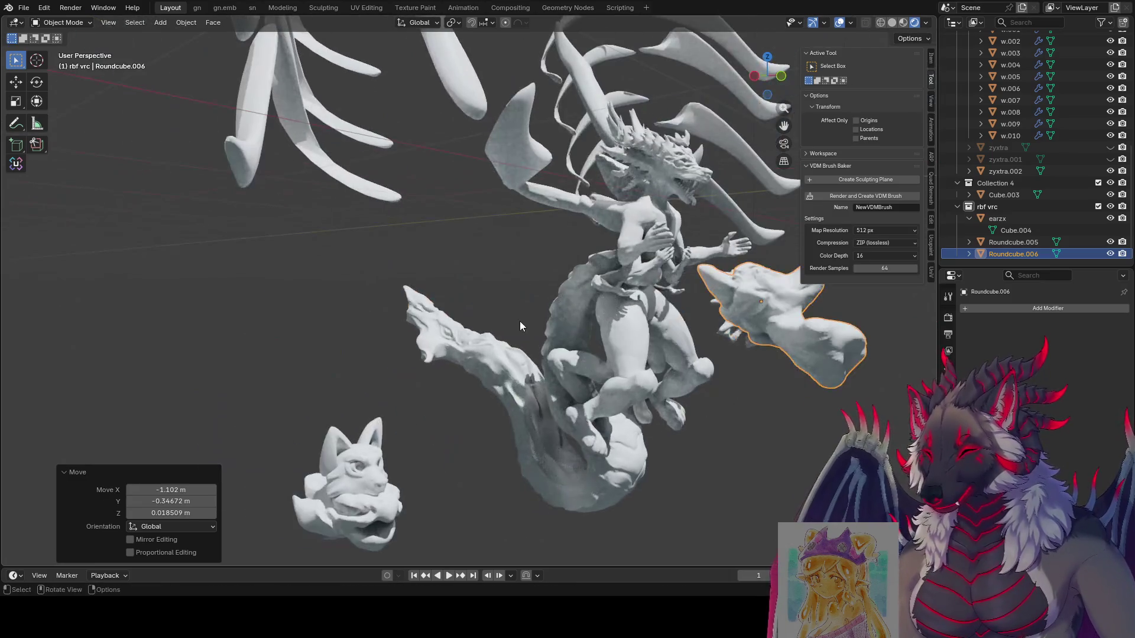
key(ctrl+z)
key(ctrl+z)
key(ctrl+z)
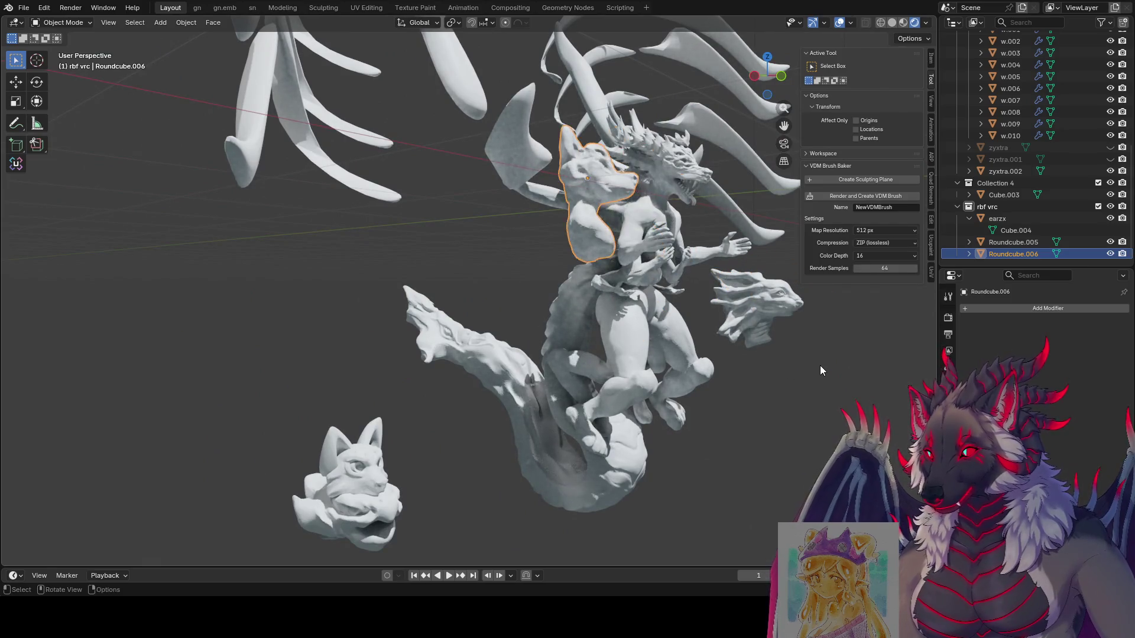
mouse_move(820, 365)
middle_down()
mouse_move(654, 356)
mouse_move(701, 363)
middle_up()
key(ctrl+z)
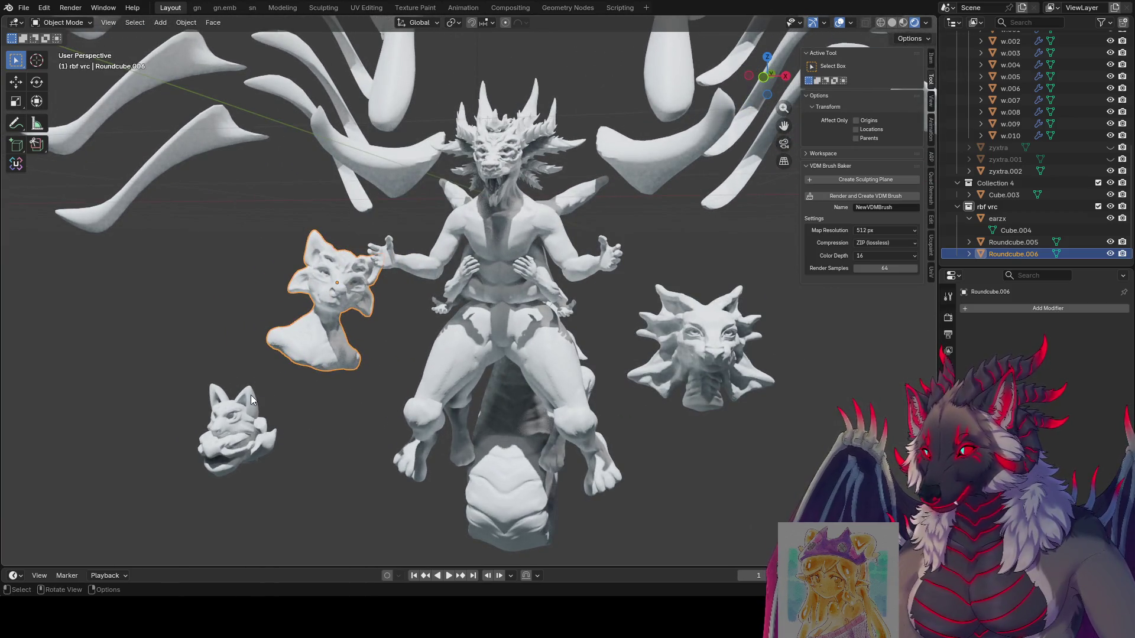
Tilt the small fox head forward with two X-axis rotations.
click(251, 395)
key(r)
key(z)
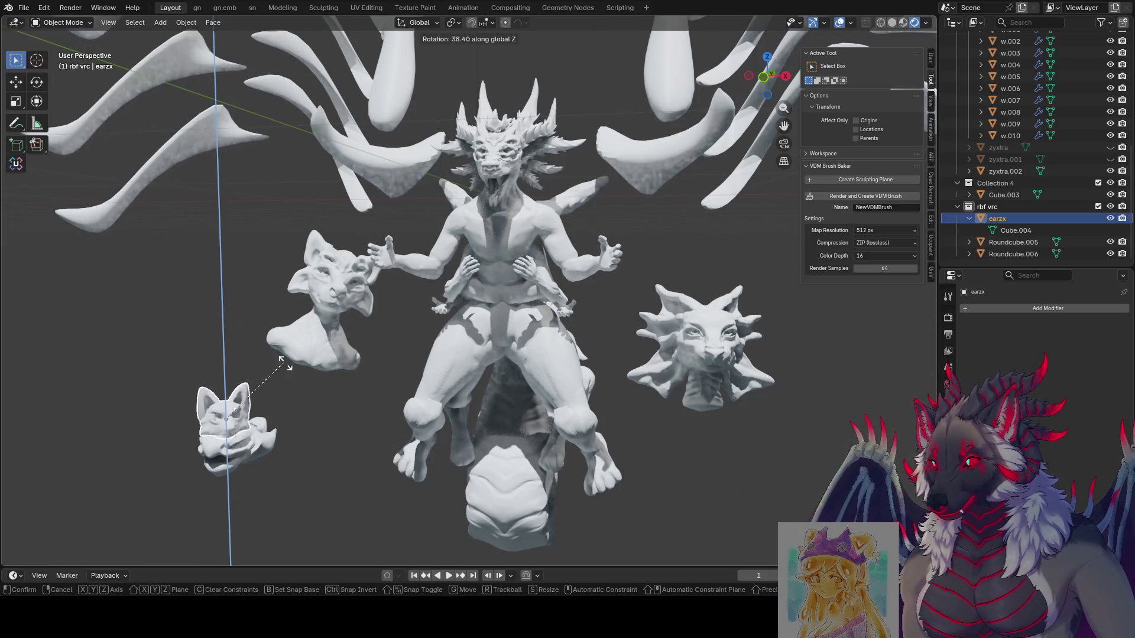
key(x)
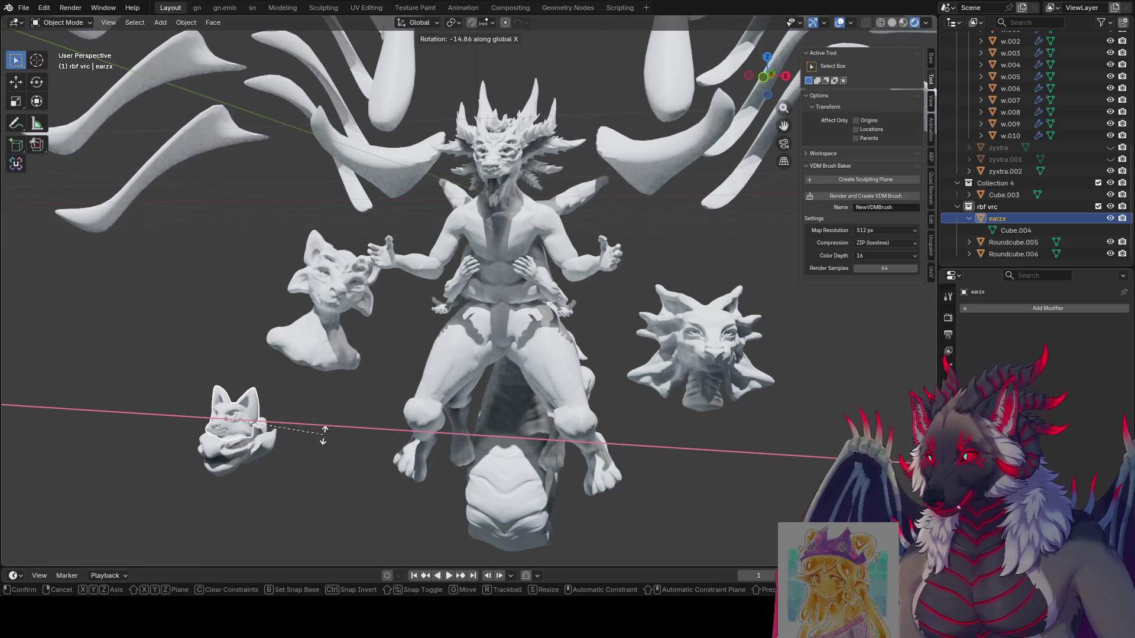
click(324, 434)
middle_drag(318, 431, 324, 424)
key(r)
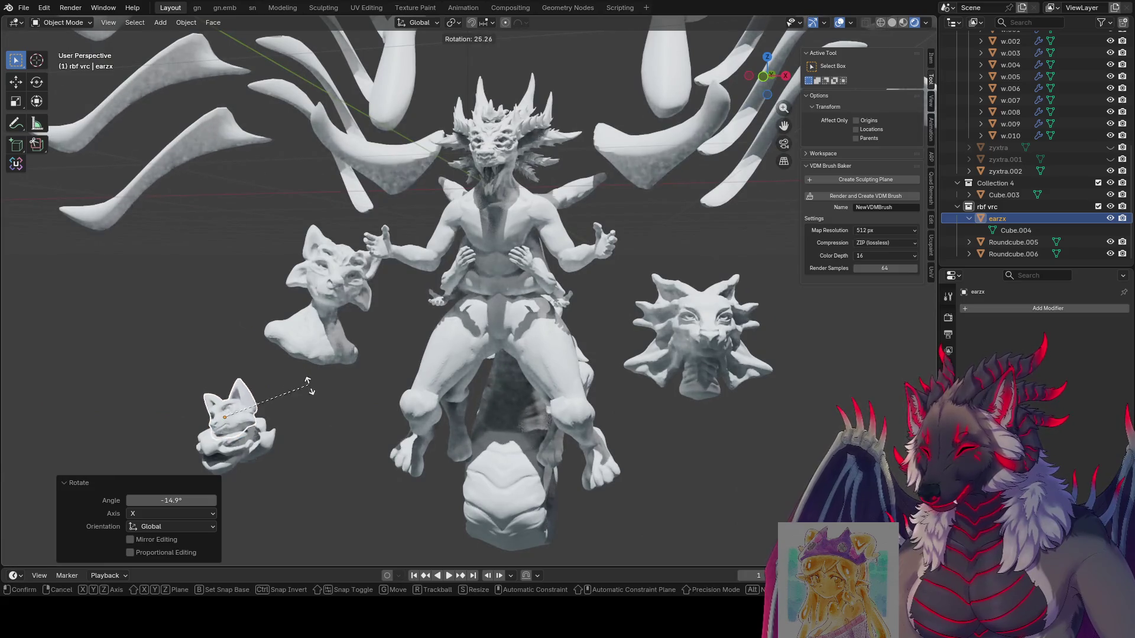
key(x)
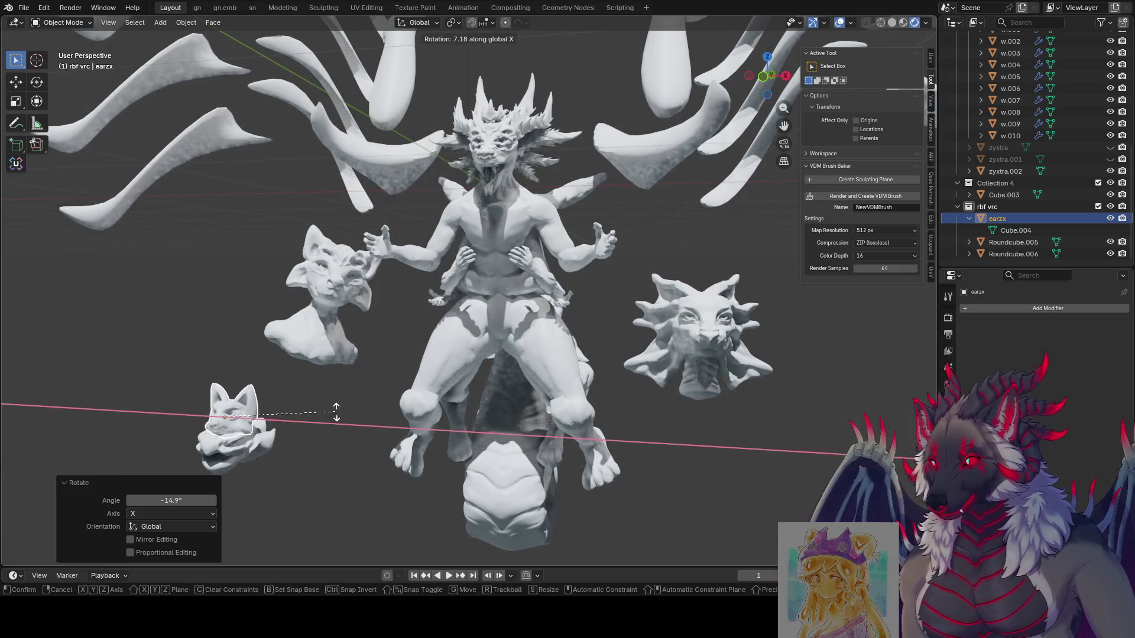
click(331, 401)
Select all fox head parts, turn them about Z, and move them up beside the cat bust.
drag(303, 411, 236, 464)
key(r)
key(z)
click(298, 369)
key(g)
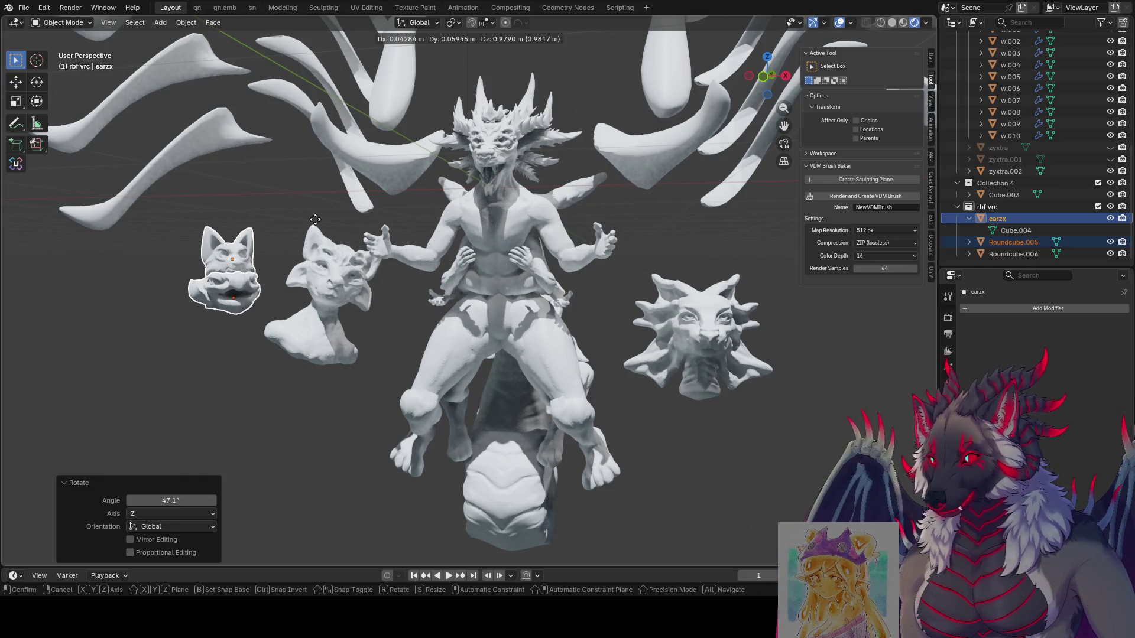
click(315, 219)
click(329, 430)
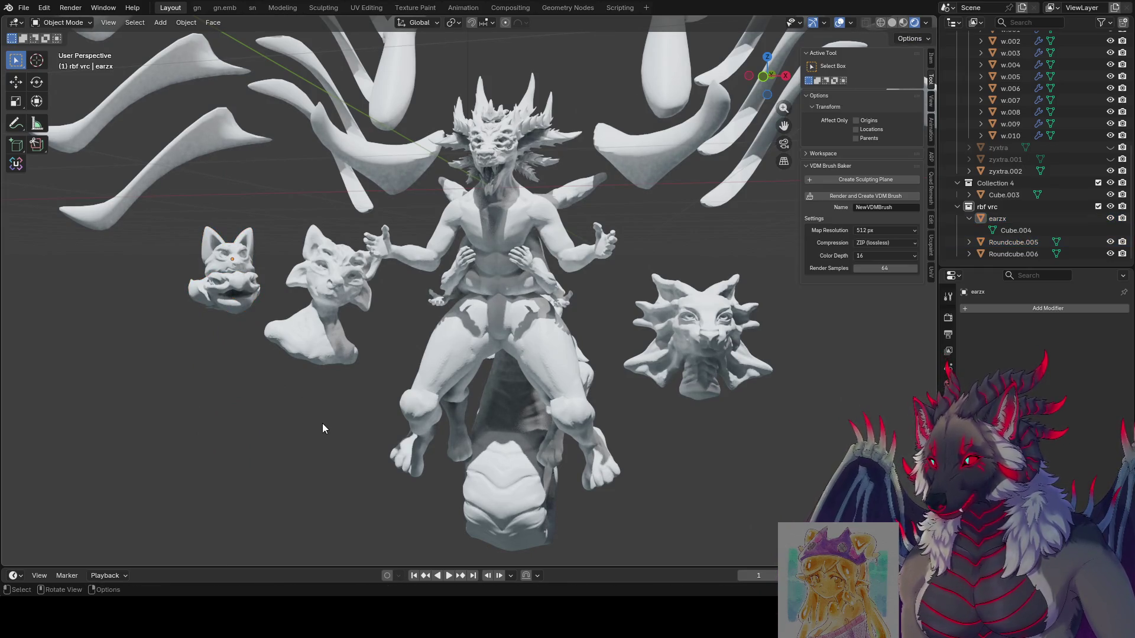
shift+middle_drag(320, 408, 325, 425)
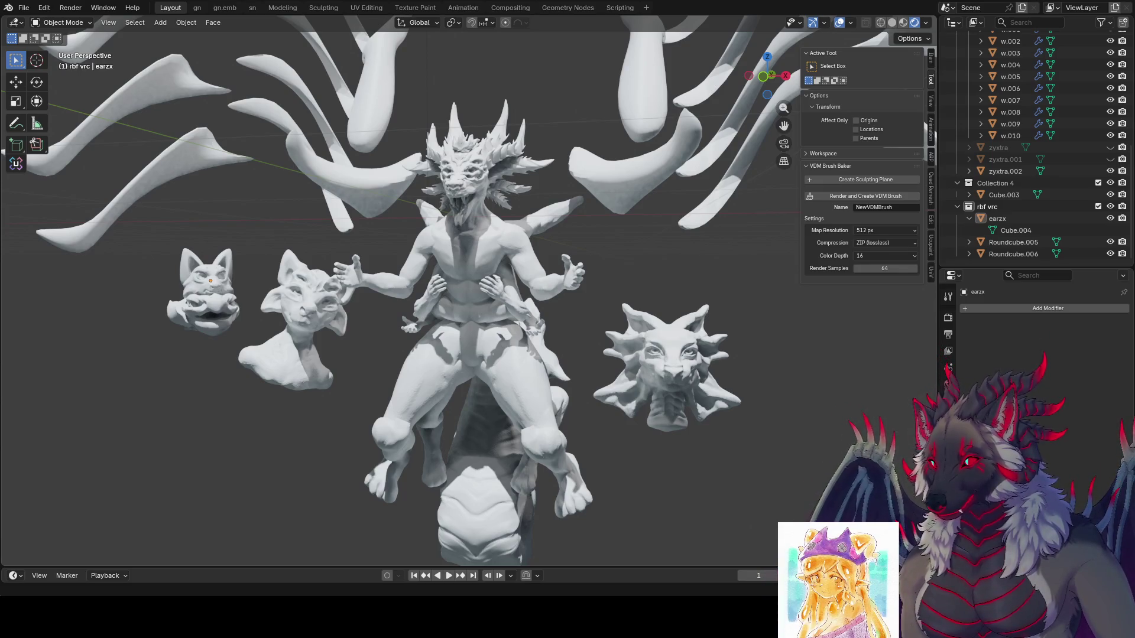
Save and toggle the viewport shading's Scene World option on and off.
scroll(752, 413, down, 4)
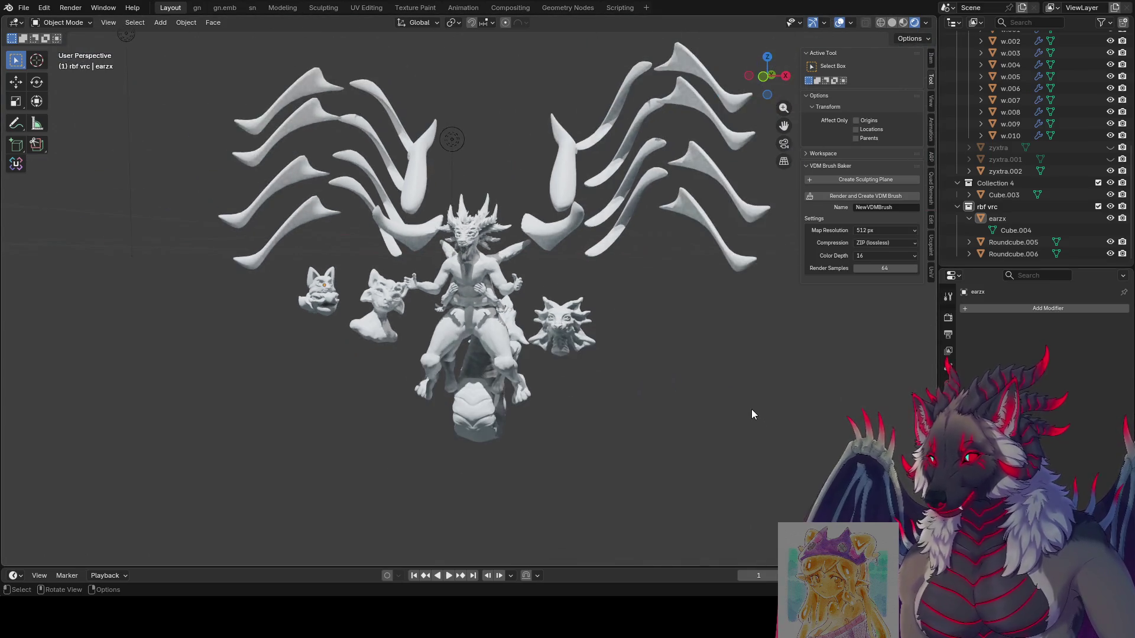
key(ctrl+s)
click(926, 23)
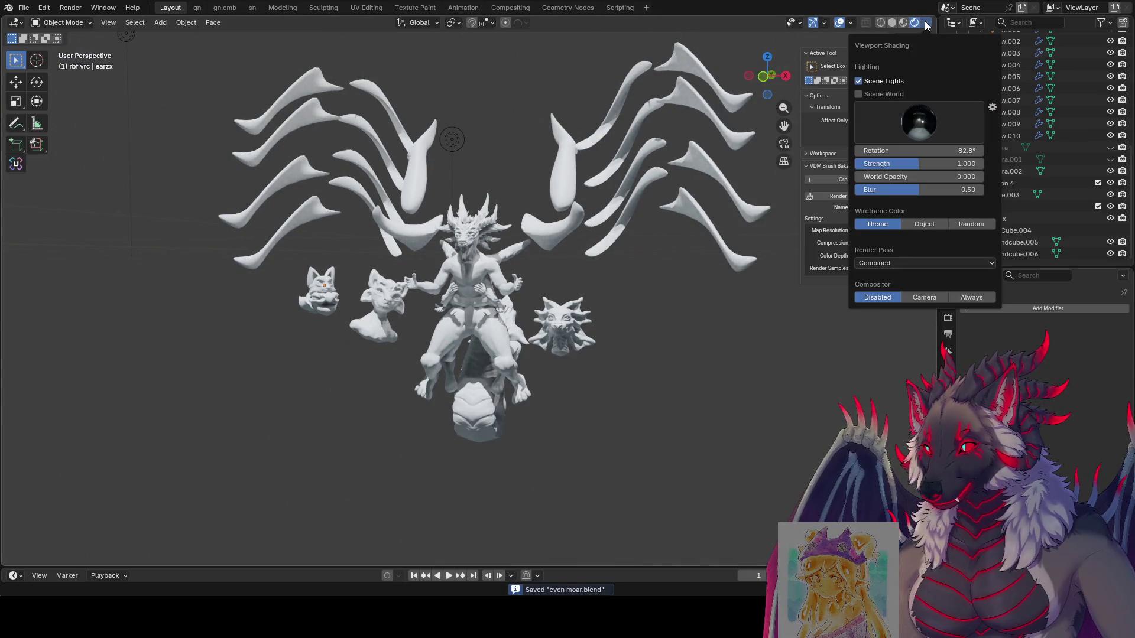
click(859, 94)
click(859, 94)
click(859, 94)
click(859, 94)
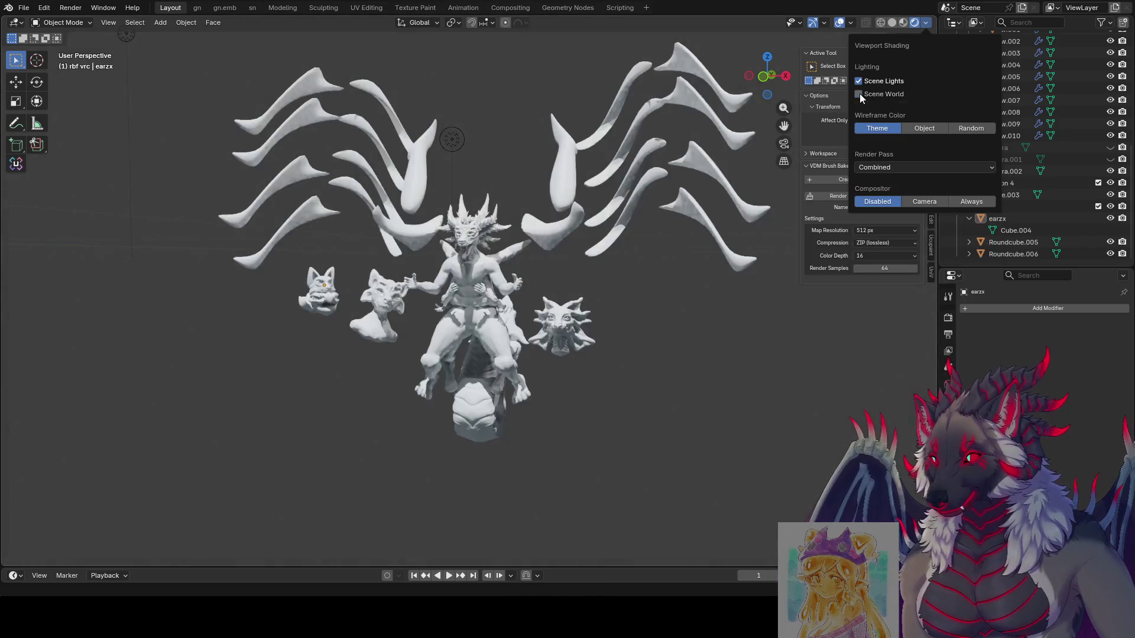
mouse_move(648, 363)
middle_down()
mouse_move(626, 417)
mouse_move(742, 266)
middle_up()
key(ctrl+s)
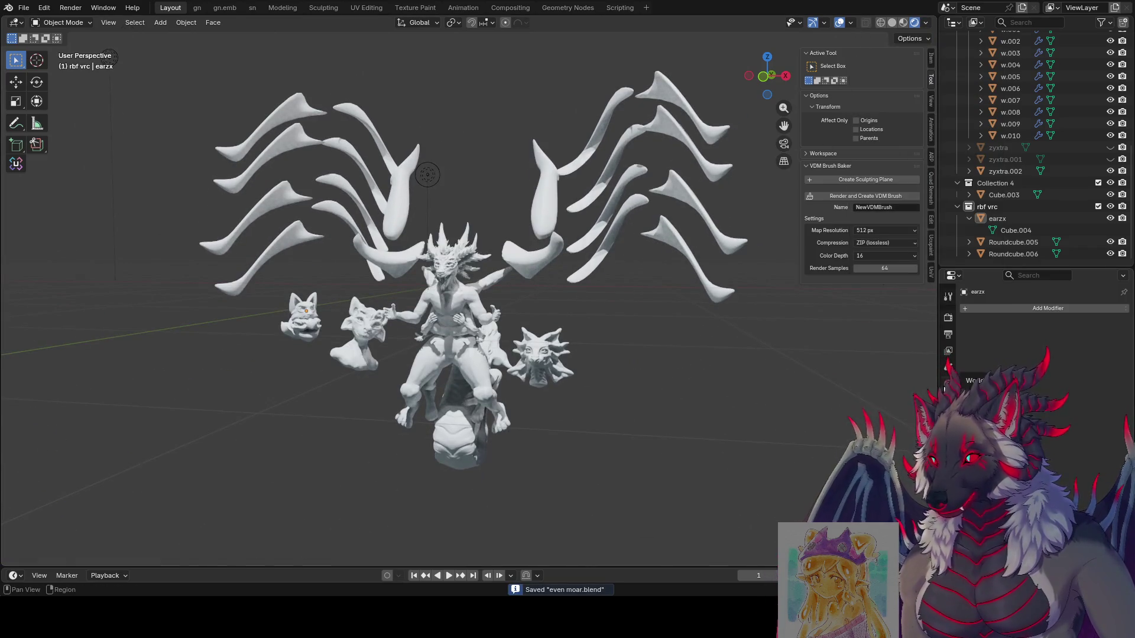
Set the world colour to black and enable Scene World in viewport shading.
click(948, 384)
click(1066, 360)
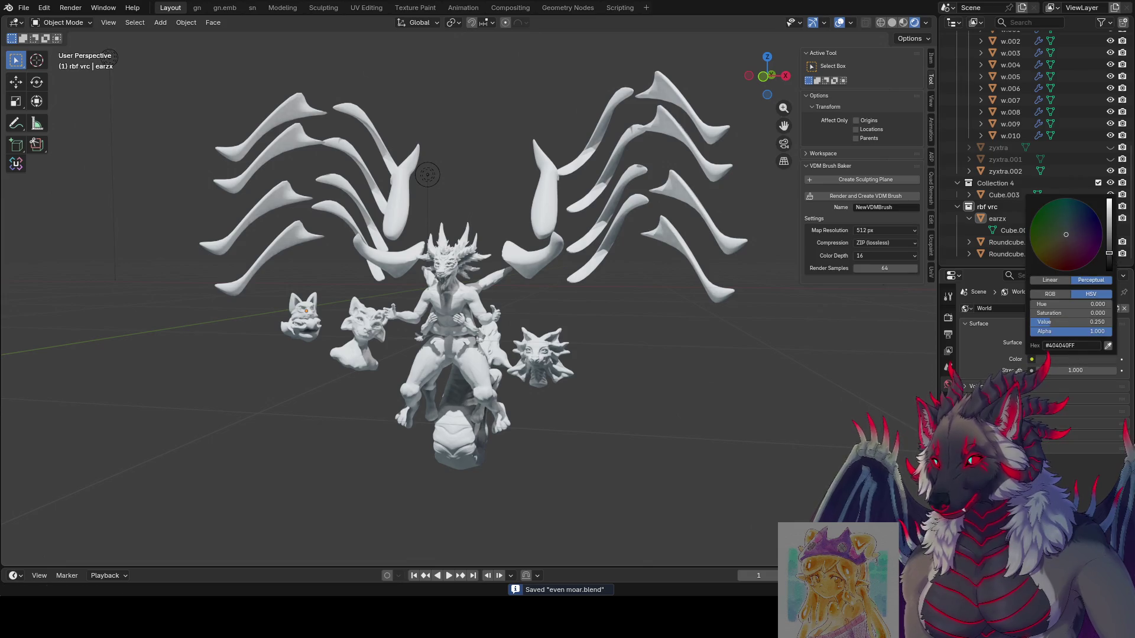
drag(1109, 253, 1109, 270)
click(727, 299)
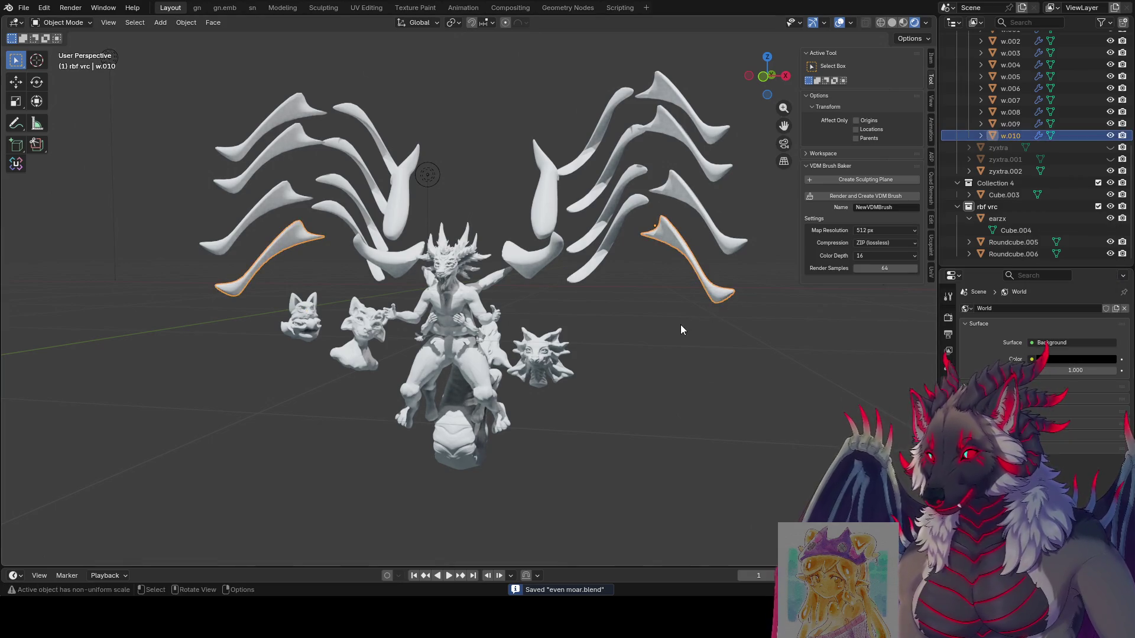
click(927, 24)
click(898, 92)
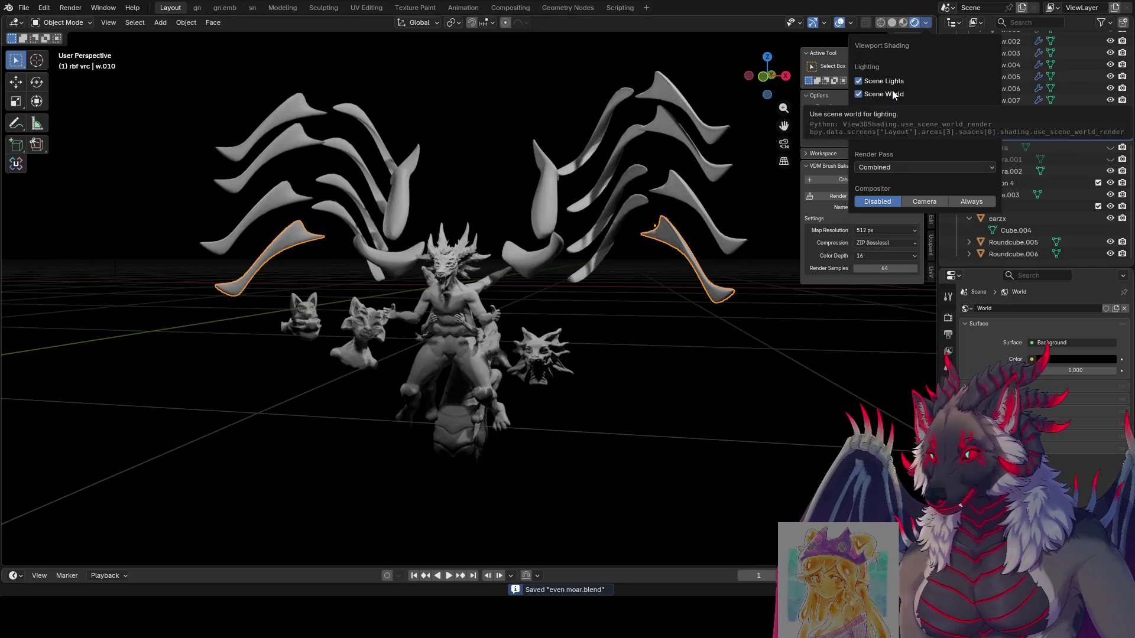
Hide the viewport overlays.
click(840, 23)
scroll(645, 204, up, 5)
middle_drag(645, 205, 646, 185)
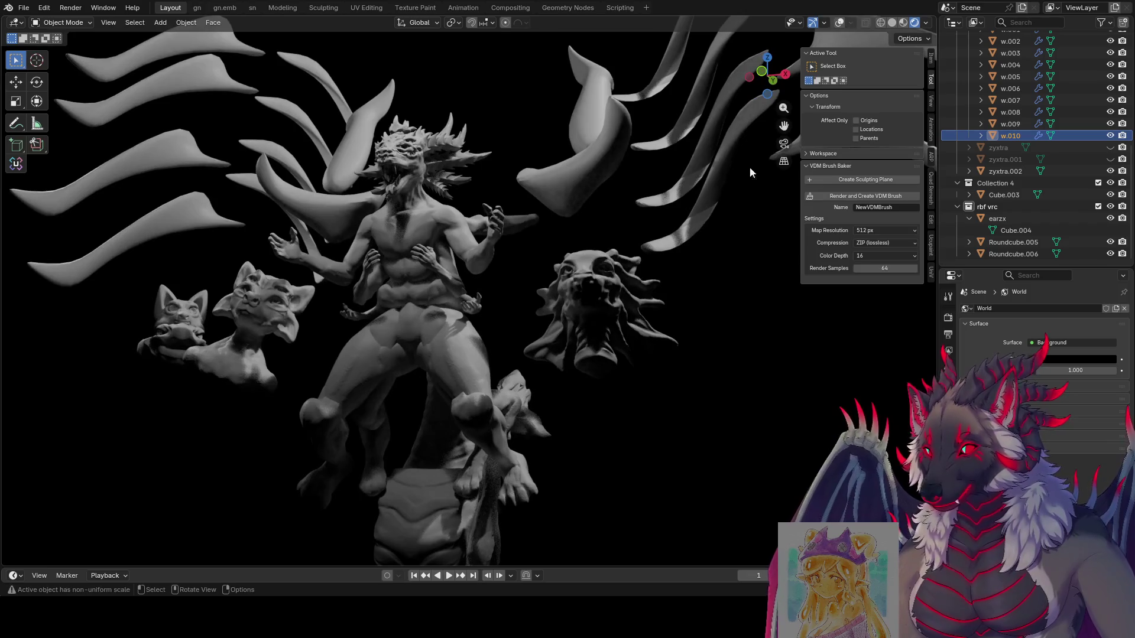
Turn off Scene World lighting and raise World Opacity to darken the background.
click(925, 23)
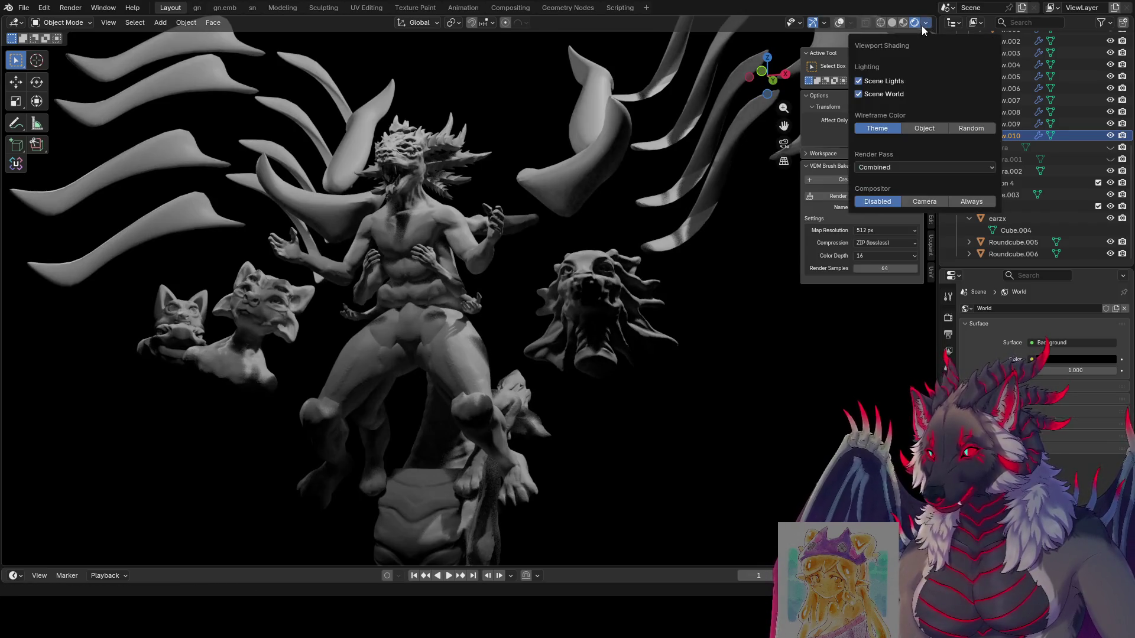
click(881, 96)
middle_drag(671, 215, 654, 292)
click(925, 23)
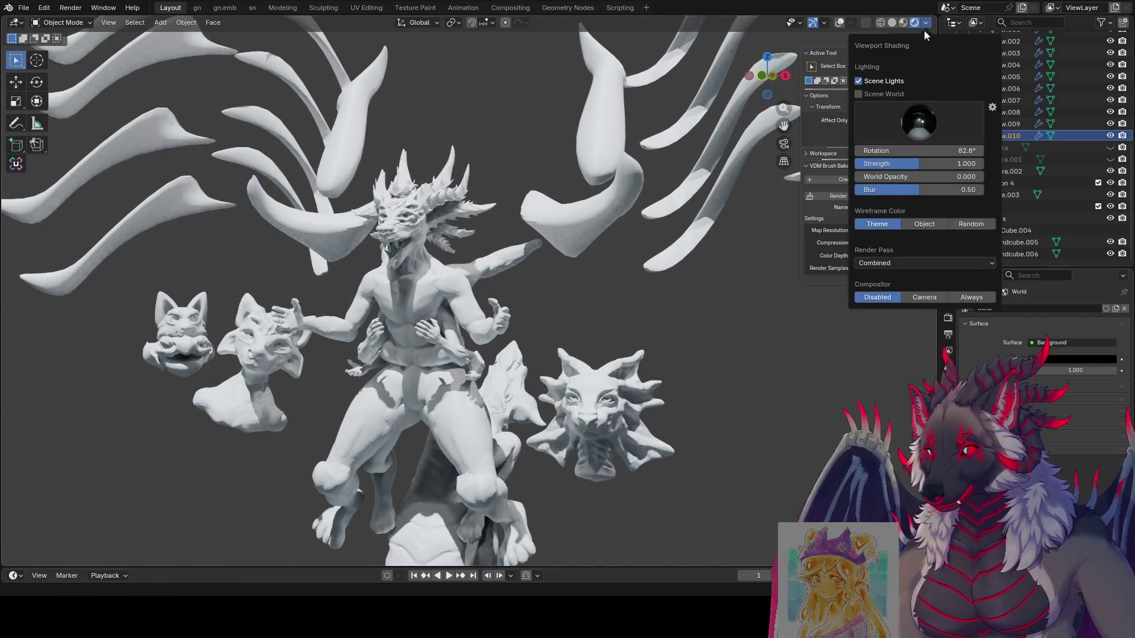
drag(875, 178, 983, 178)
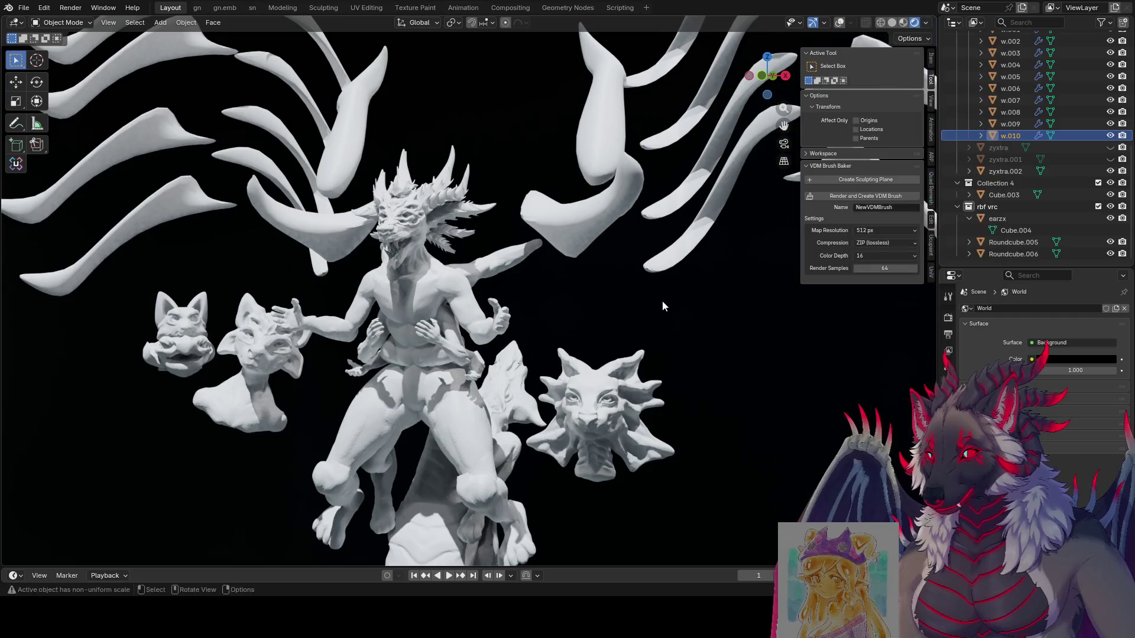
mouse_move(662, 301)
middle_down()
mouse_move(568, 272)
mouse_move(562, 287)
mouse_move(688, 289)
mouse_move(645, 320)
mouse_move(733, 293)
mouse_move(693, 289)
mouse_move(686, 337)
mouse_move(697, 315)
middle_up()
scroll(648, 318, down, 3)
Lighten the background to grey via World Opacity, save, and maximize the 3D view full screen.
key(ctrl+space)
scroll(732, 293, up, 3)
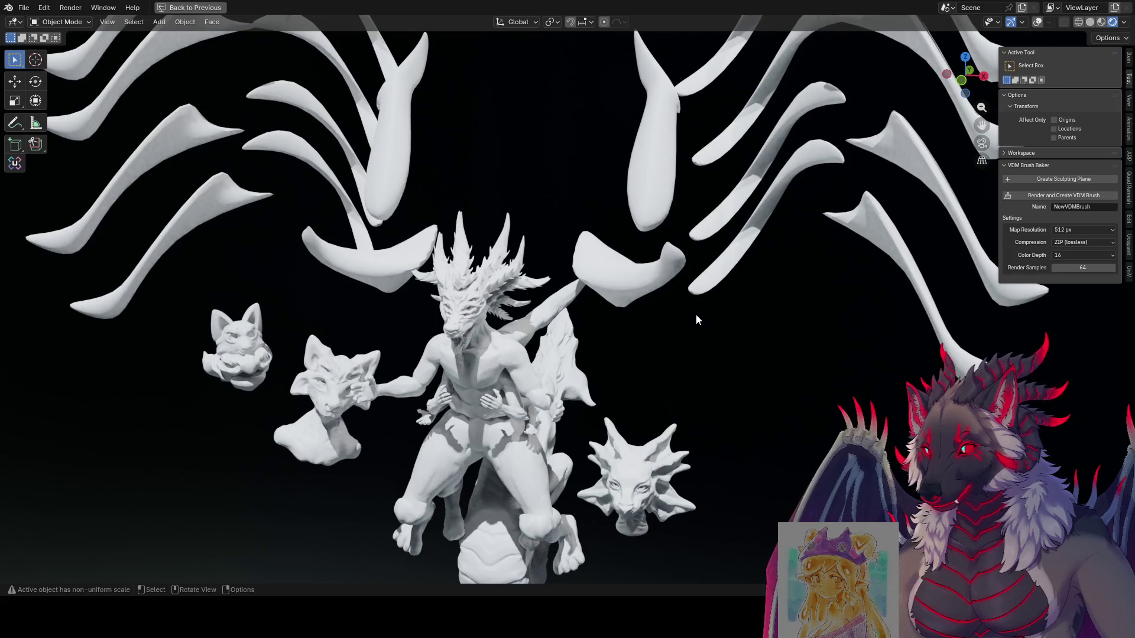
key(ctrl+space)
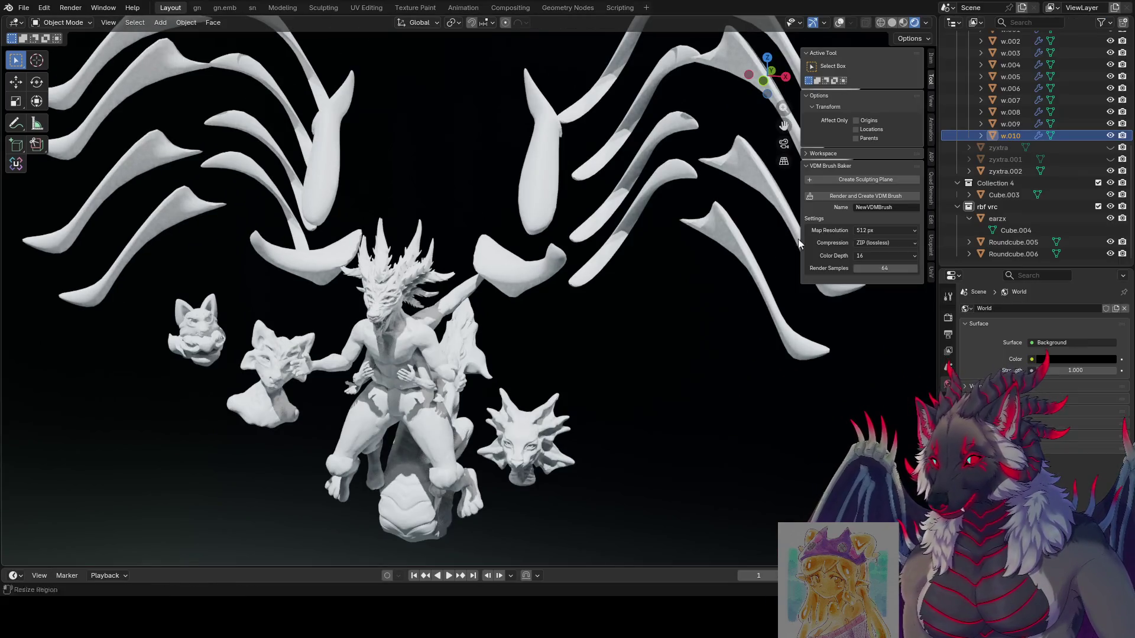
click(926, 23)
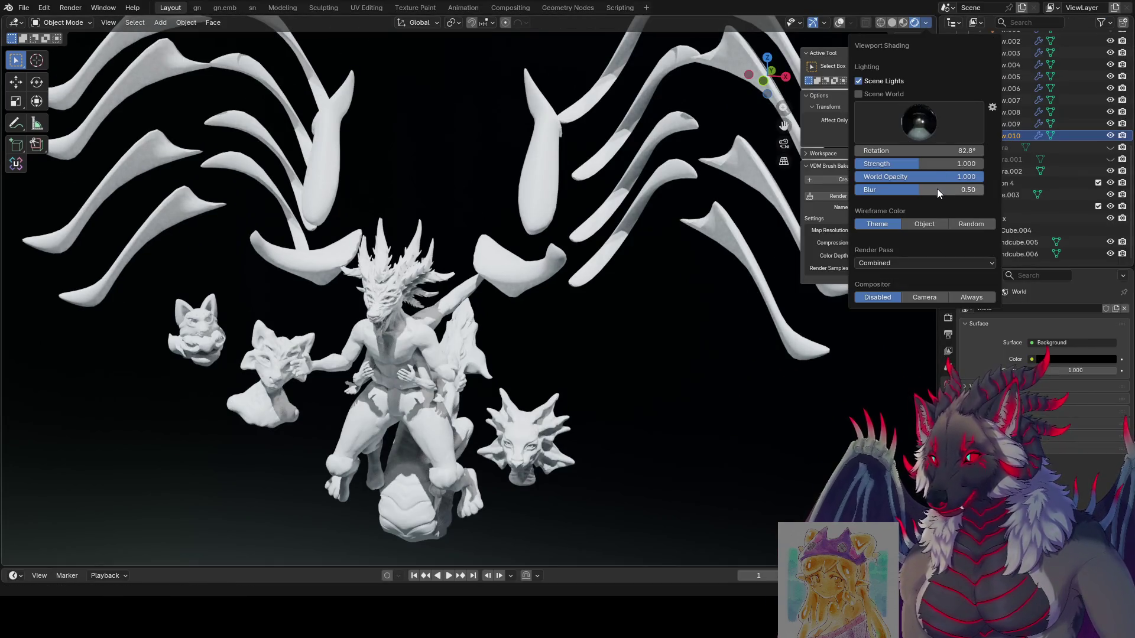
drag(938, 190, 875, 190)
mouse_move(660, 215)
shift+middle_down()
mouse_move(630, 317)
mouse_move(621, 303)
shift+middle_up()
key(ctrl+s)
key(ctrl+space)
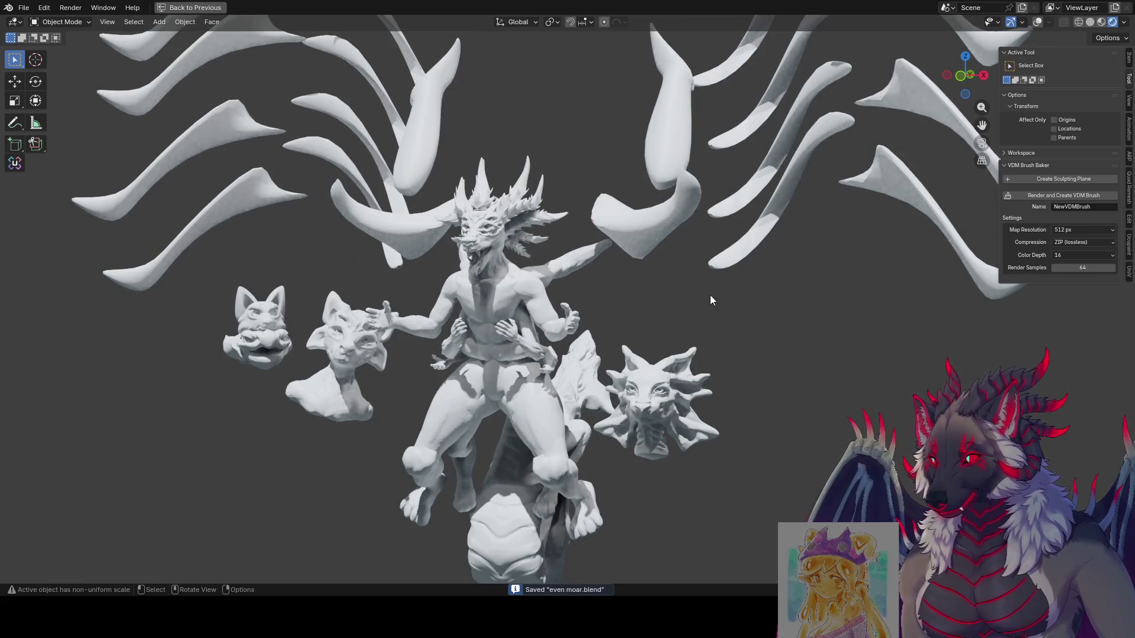
Tilt and turn the cat bust about the global X axis and its own Y axis.
scroll(733, 302, up, 2)
scroll(569, 322, up, 2)
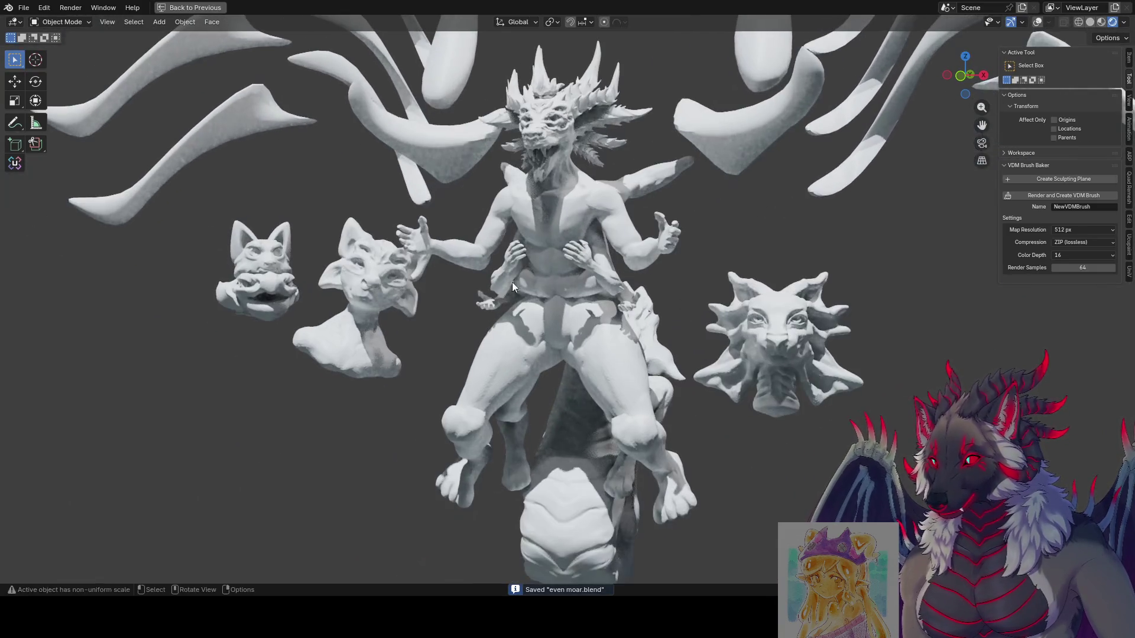
key(r)
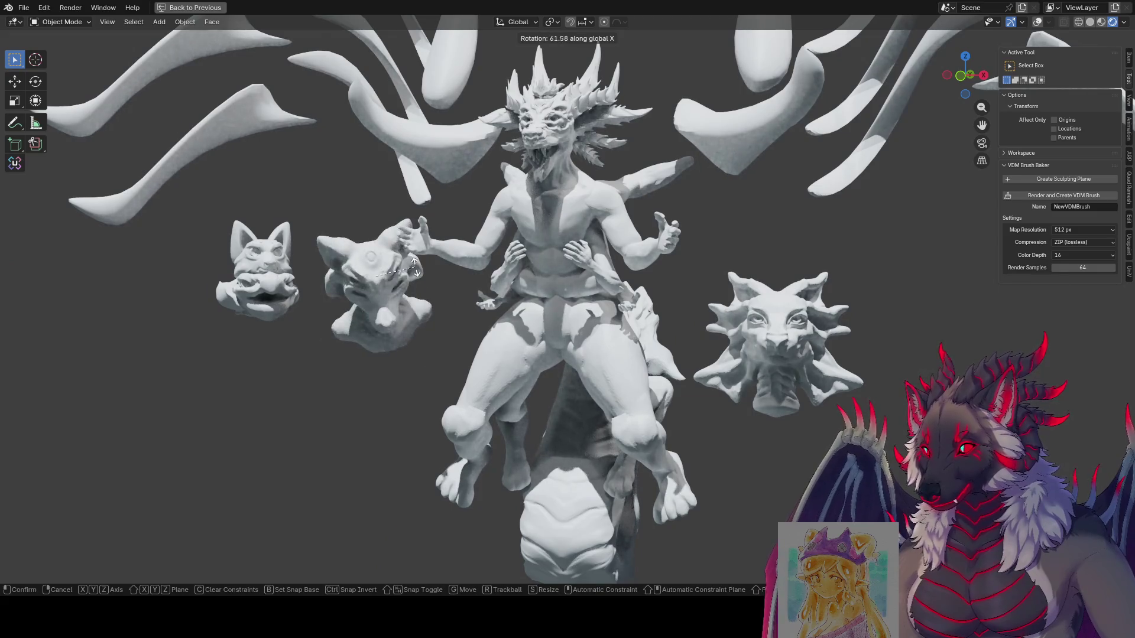
key(x)
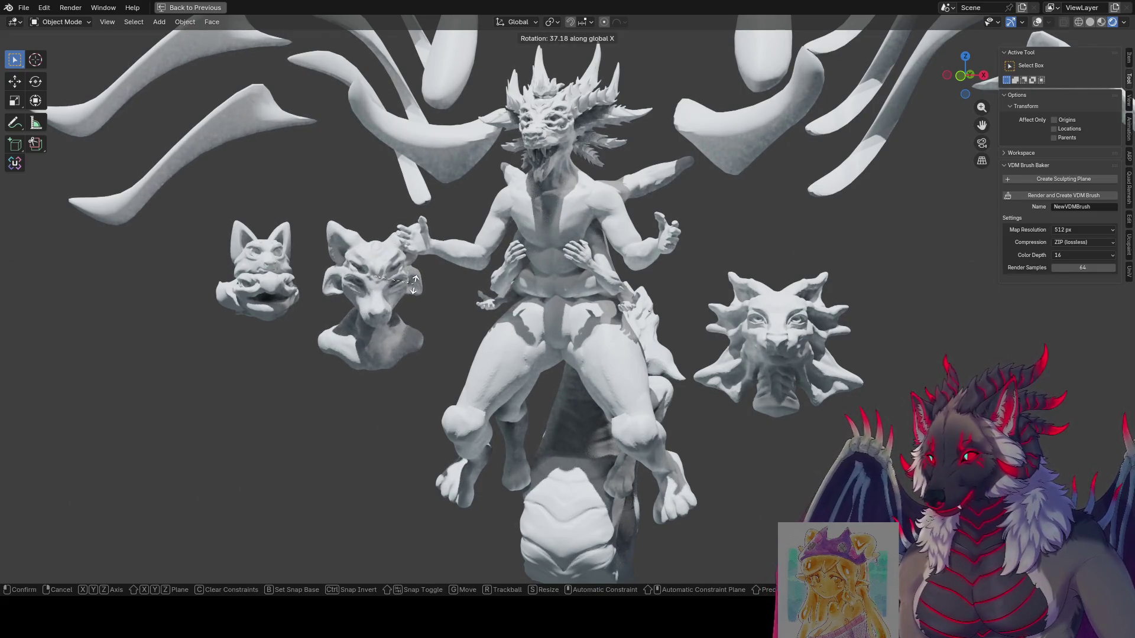
click(422, 289)
key(r)
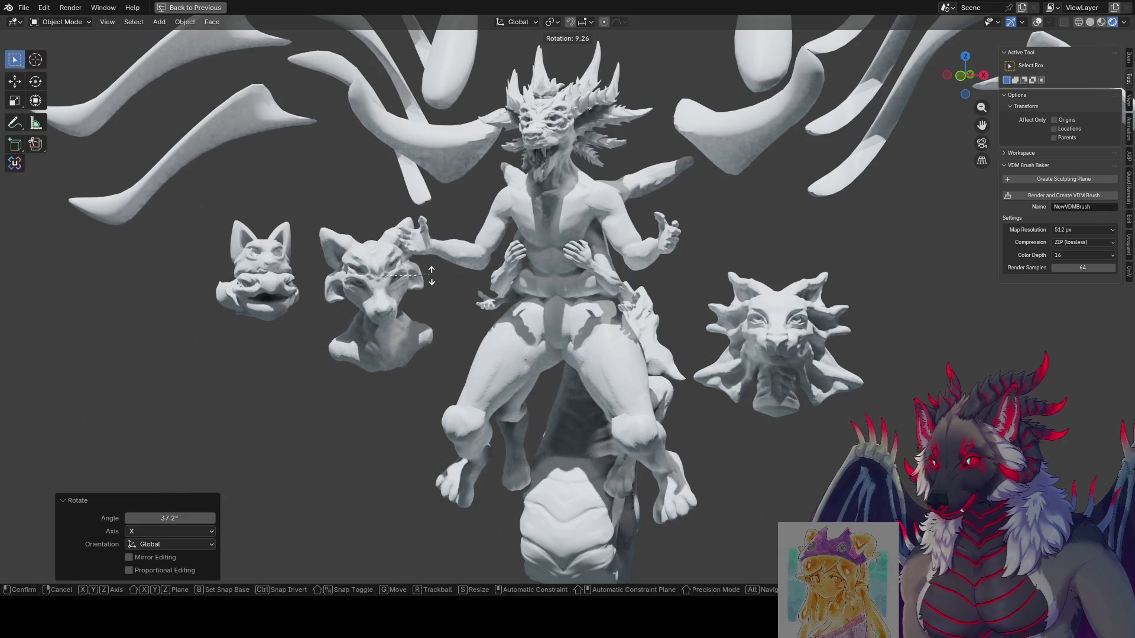
click(439, 255)
middle_drag(438, 254, 426, 282)
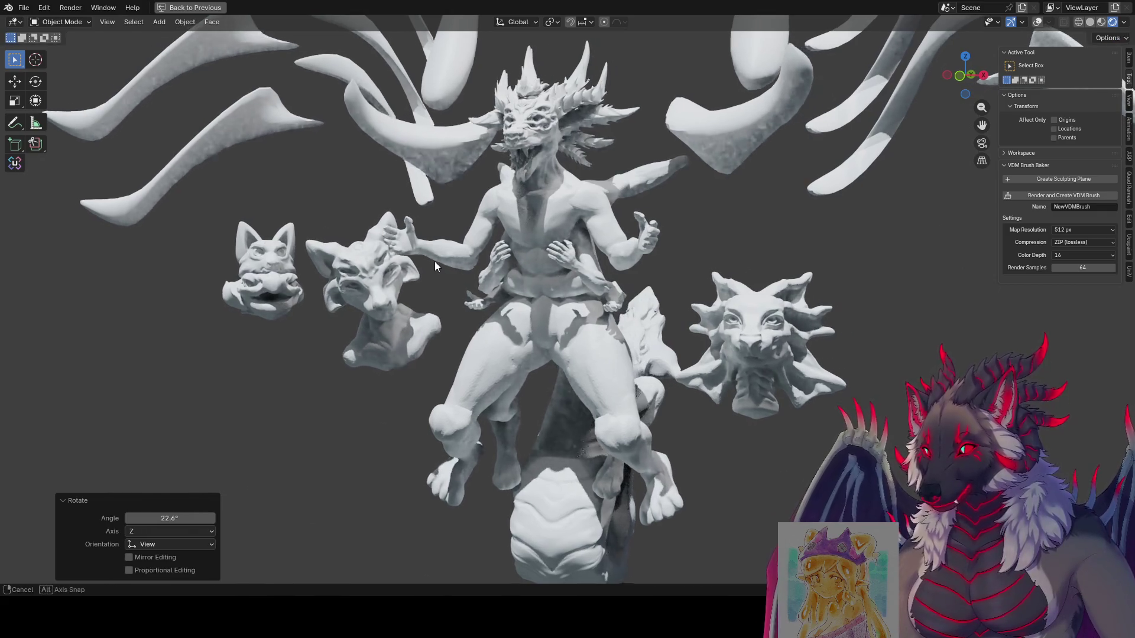
key(r)
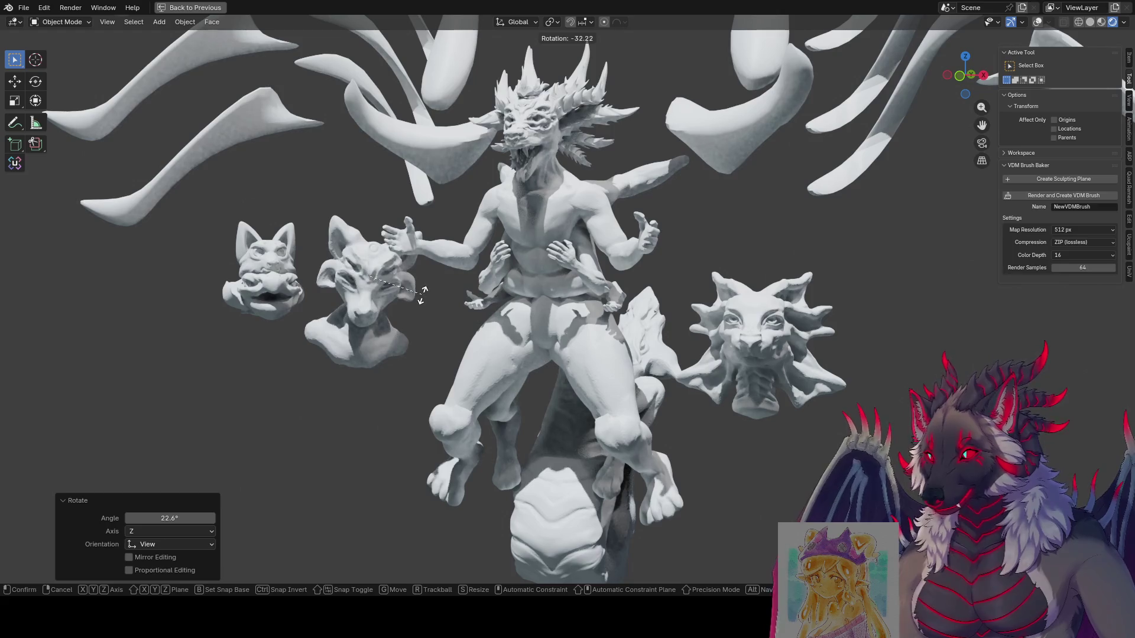
key(x)
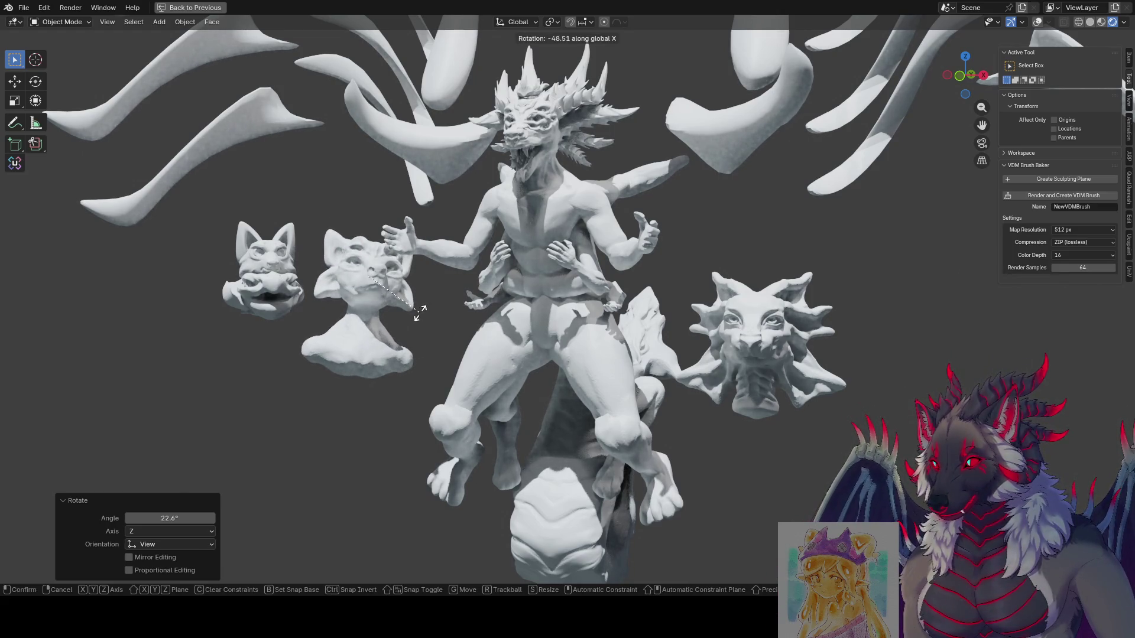
key(y)
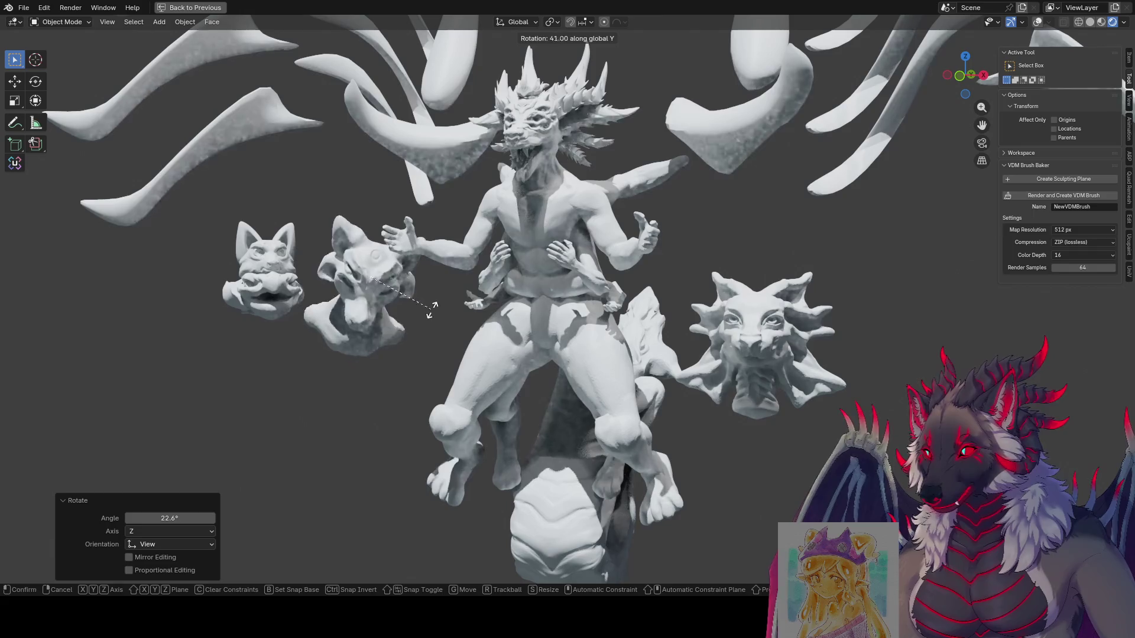
key(y)
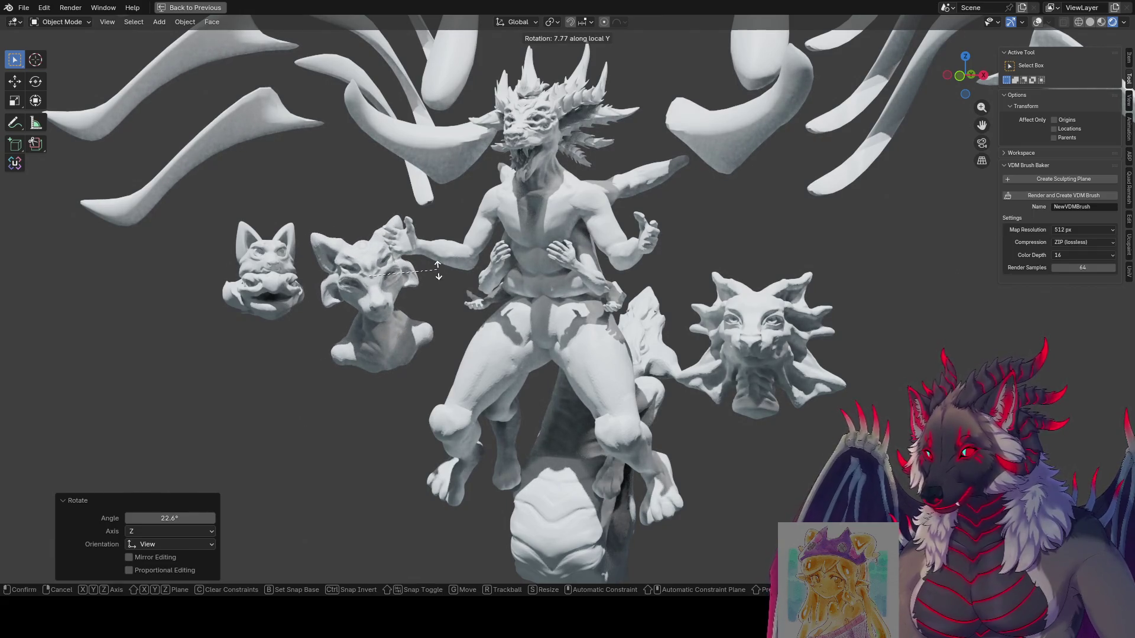
click(437, 271)
mouse_move(438, 270)
middle_down()
mouse_move(417, 268)
mouse_move(581, 258)
mouse_move(455, 283)
middle_up()
Turn the fox bust -86.7° about Z, then re-turn it vertically and tilt it forward on X.
key(r)
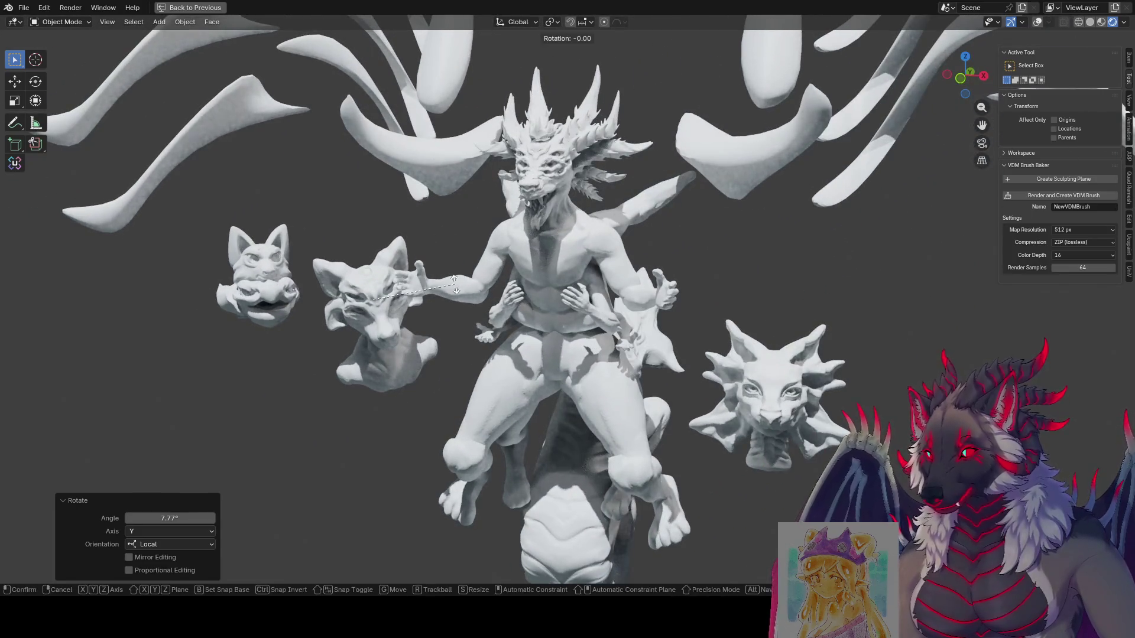
key(z)
click(483, 289)
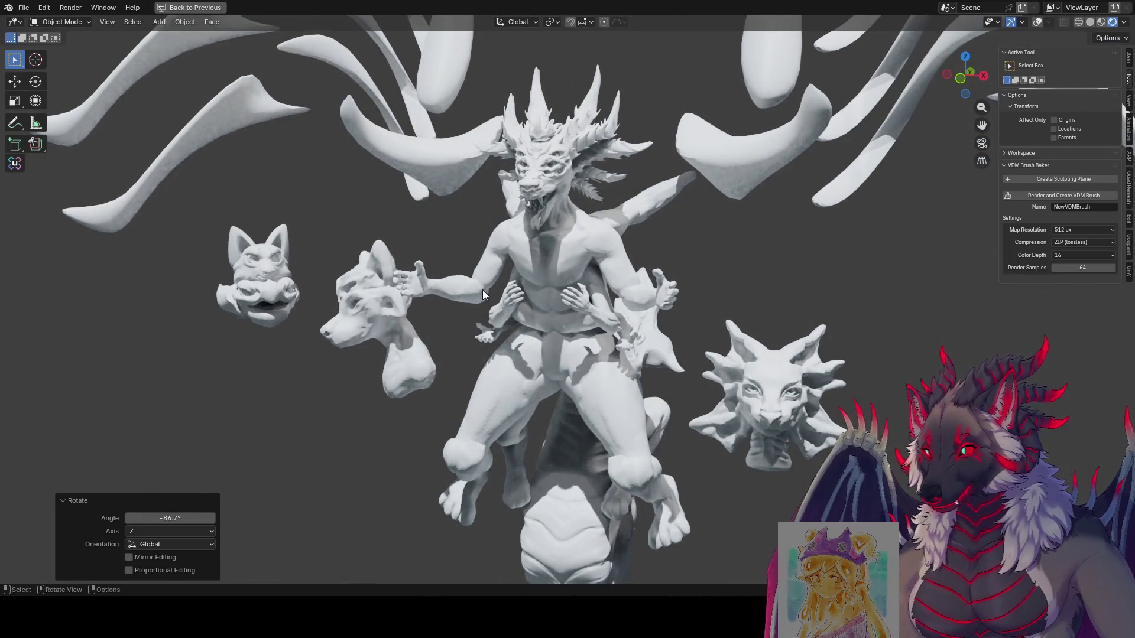
key(r)
click(478, 307)
middle_drag(478, 308, 485, 300)
key(r)
key(z)
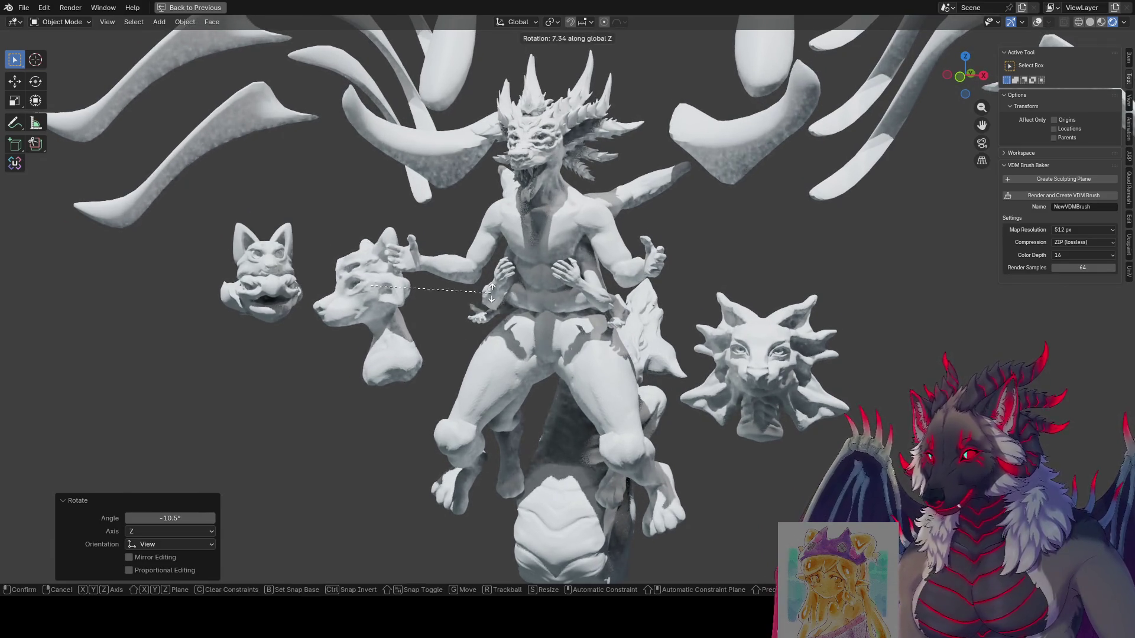
click(511, 268)
key(r)
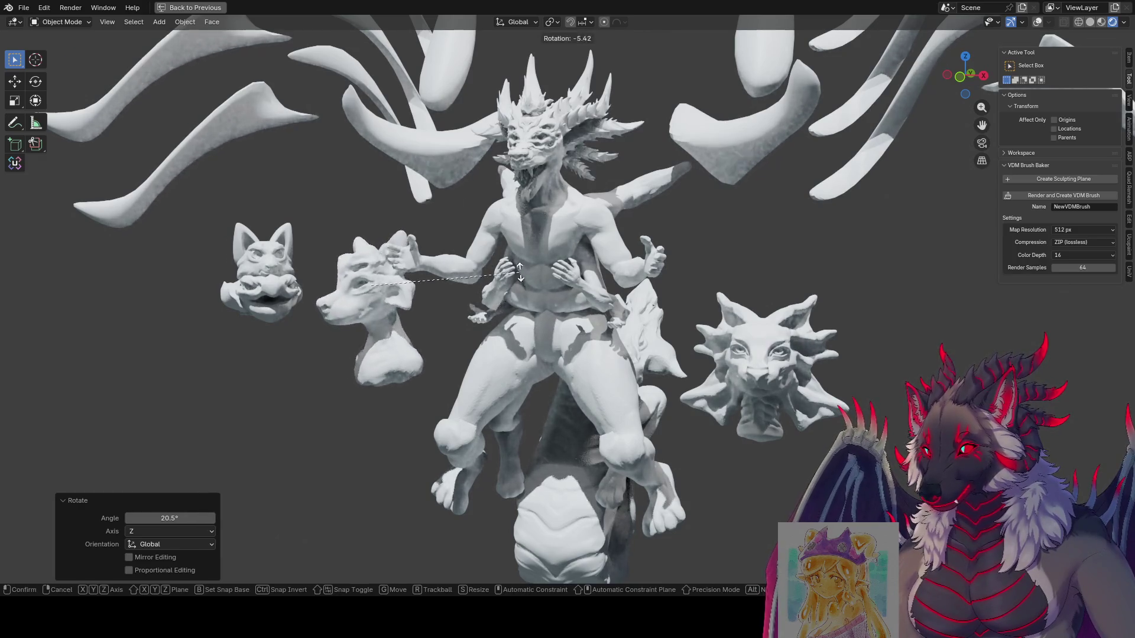
key(x)
click(502, 239)
mouse_move(502, 239)
middle_down()
mouse_move(489, 232)
mouse_move(486, 246)
mouse_move(512, 268)
mouse_move(529, 257)
middle_up()
Turn the fox bust about Z again, settling at -42.3° to angle it toward the centre.
scroll(489, 232, down, 4)
scroll(528, 256, up, 2)
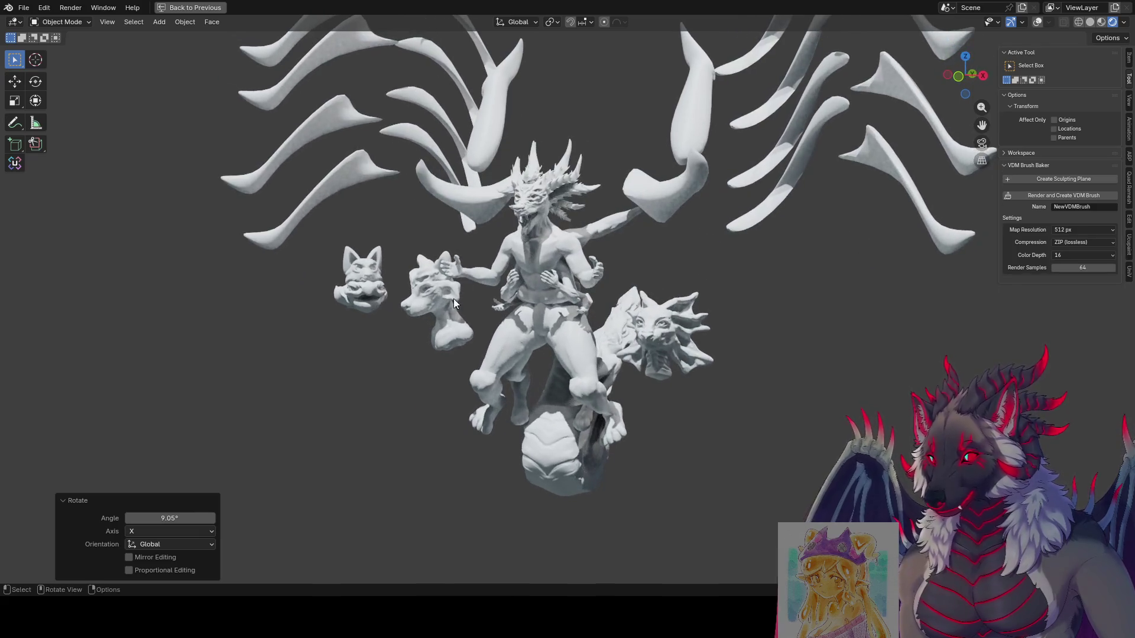
scroll(452, 310, up, 5)
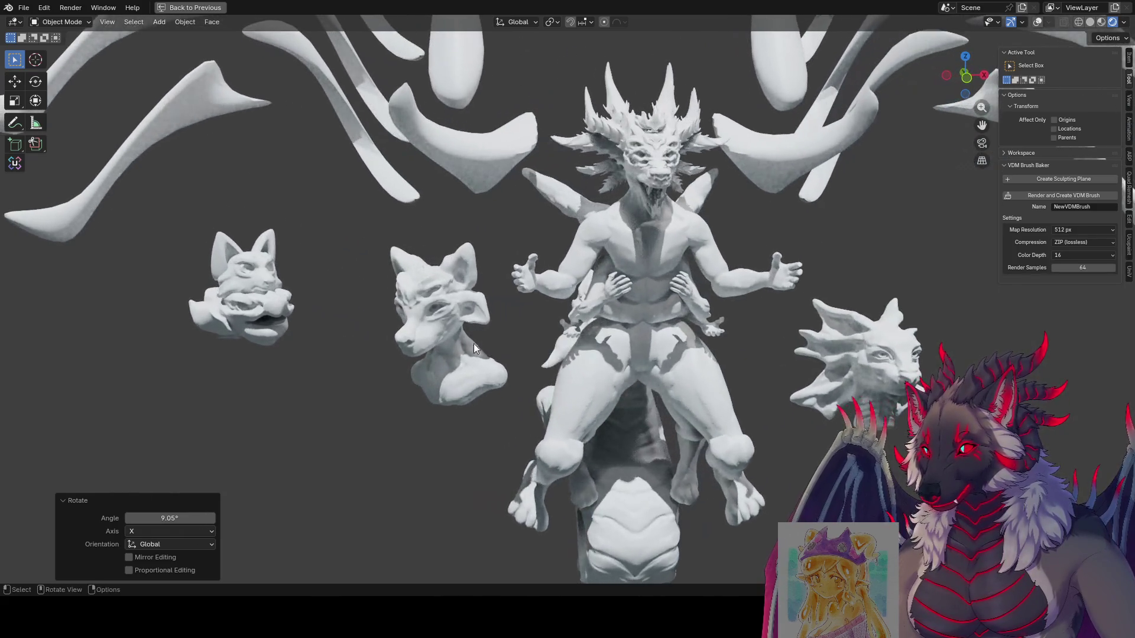
mouse_move(618, 336)
middle_down()
mouse_move(639, 312)
mouse_move(610, 310)
middle_up()
key(r)
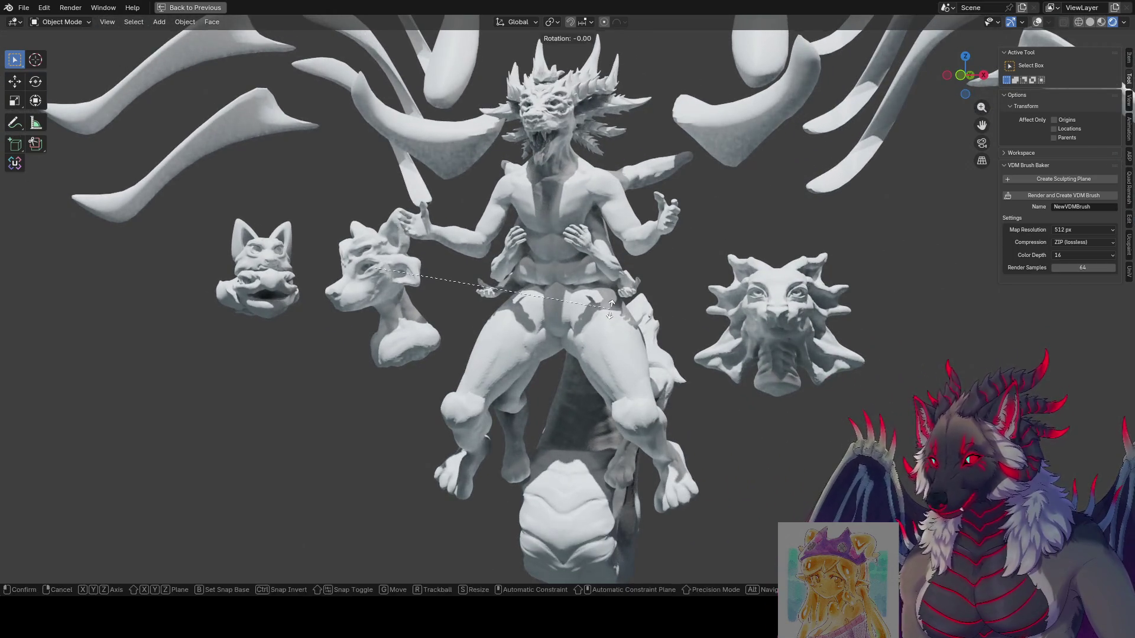
key(z)
click(459, 333)
middle_drag(459, 333, 451, 331)
key(r)
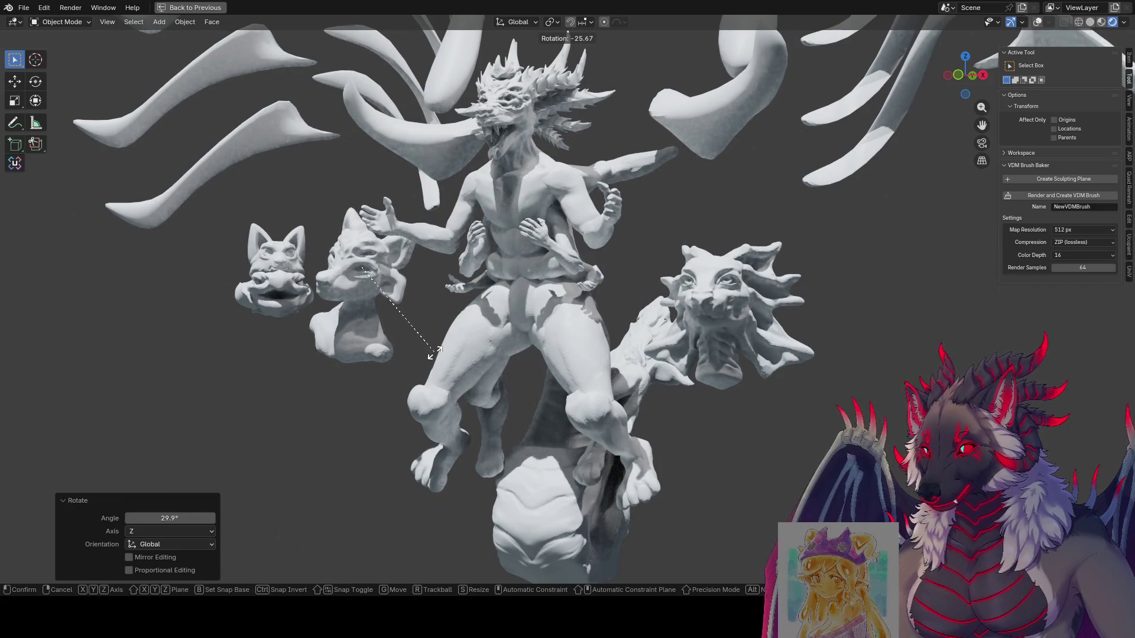
key(z)
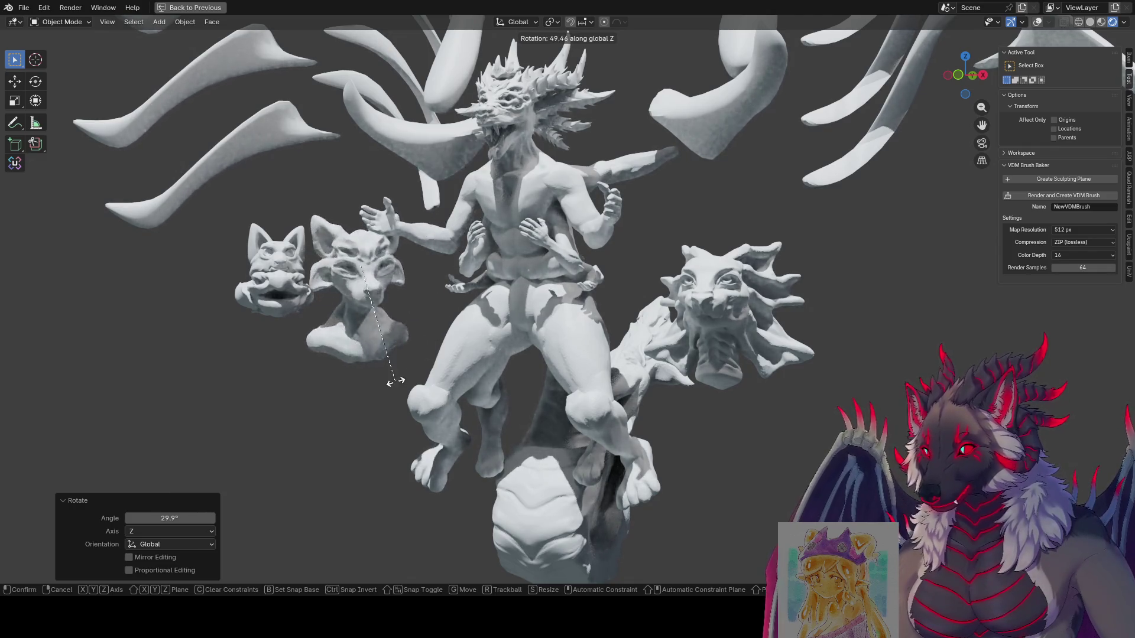
click(382, 260)
scroll(378, 260, up, 3)
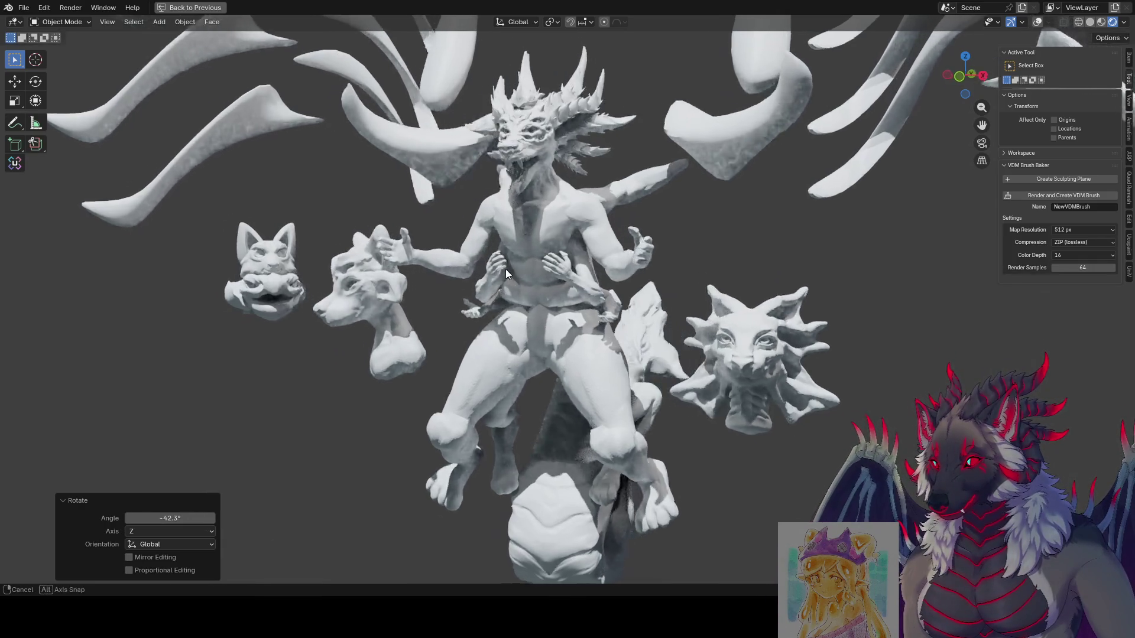
Nudge the fox bust into a new position and turn it about the vertical axis.
key(g)
click(535, 265)
middle_drag(533, 264, 478, 253)
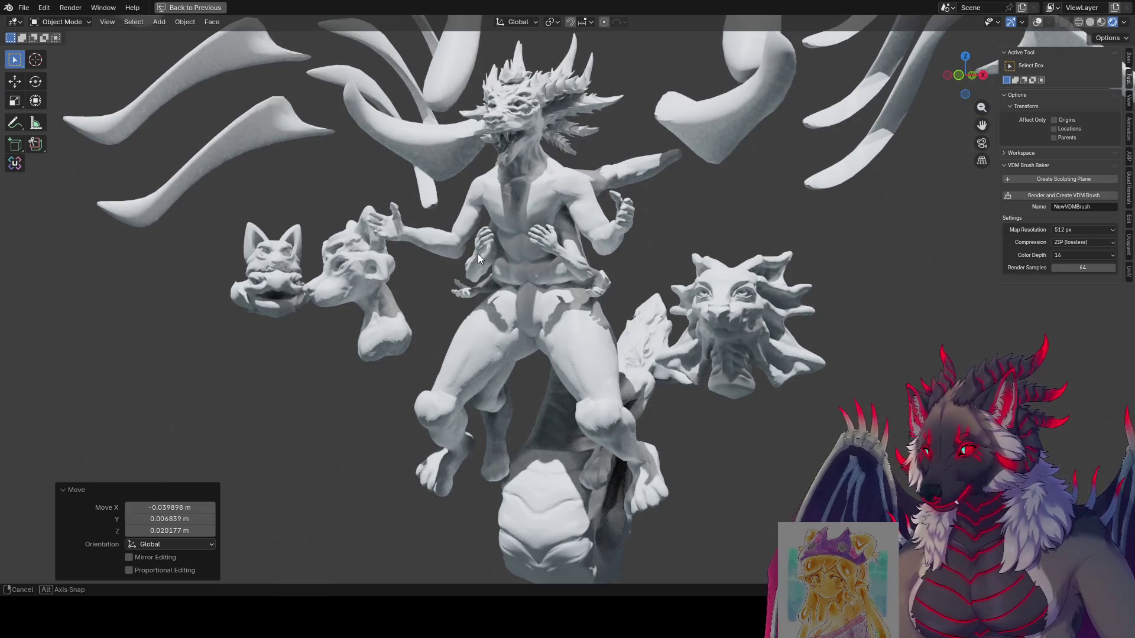
key(r)
key(z)
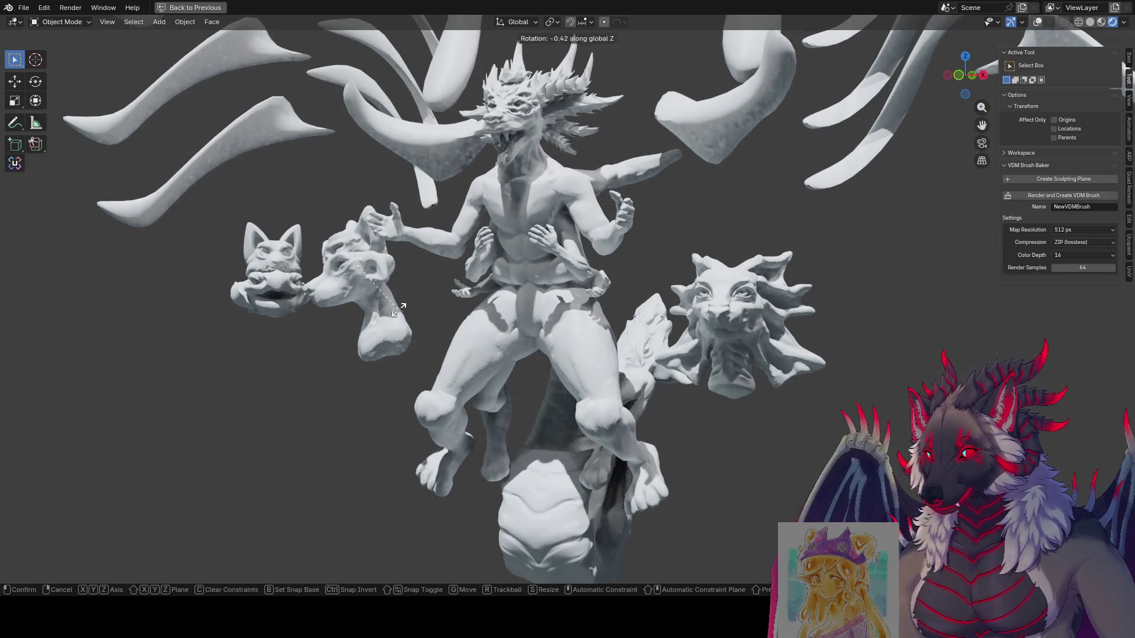
click(290, 356)
mouse_move(289, 356)
middle_down()
mouse_move(362, 406)
mouse_move(363, 377)
mouse_move(403, 389)
mouse_move(391, 395)
mouse_move(386, 380)
middle_up()
Tilt the fox bust on its own Y axis so its head leans sideways, then maximize the viewport.
key(r)
key(y)
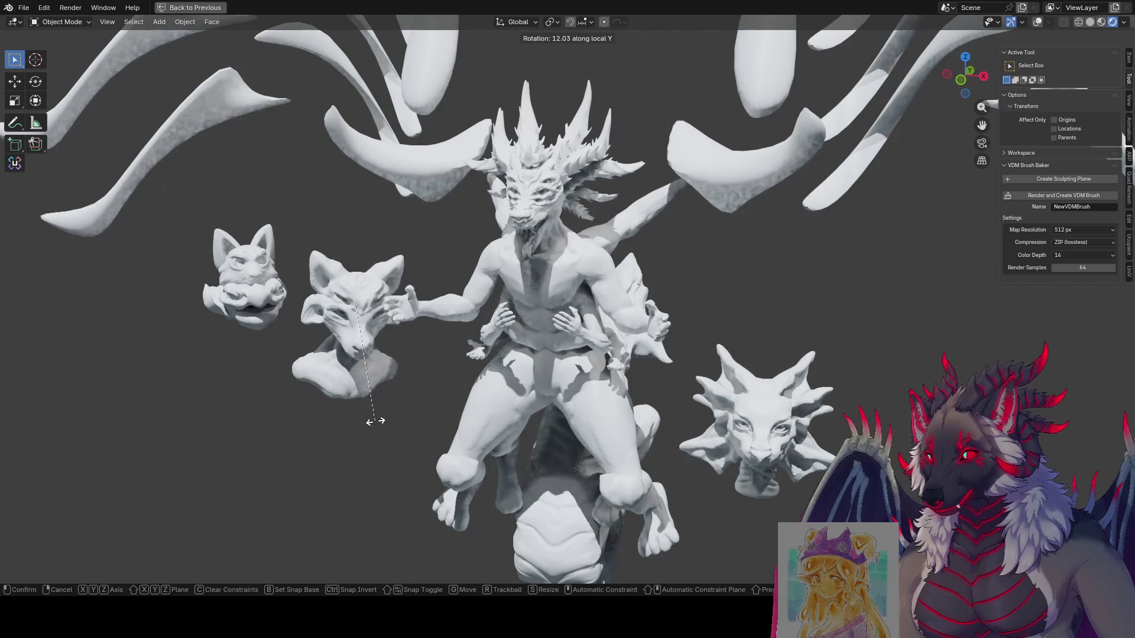
key(y)
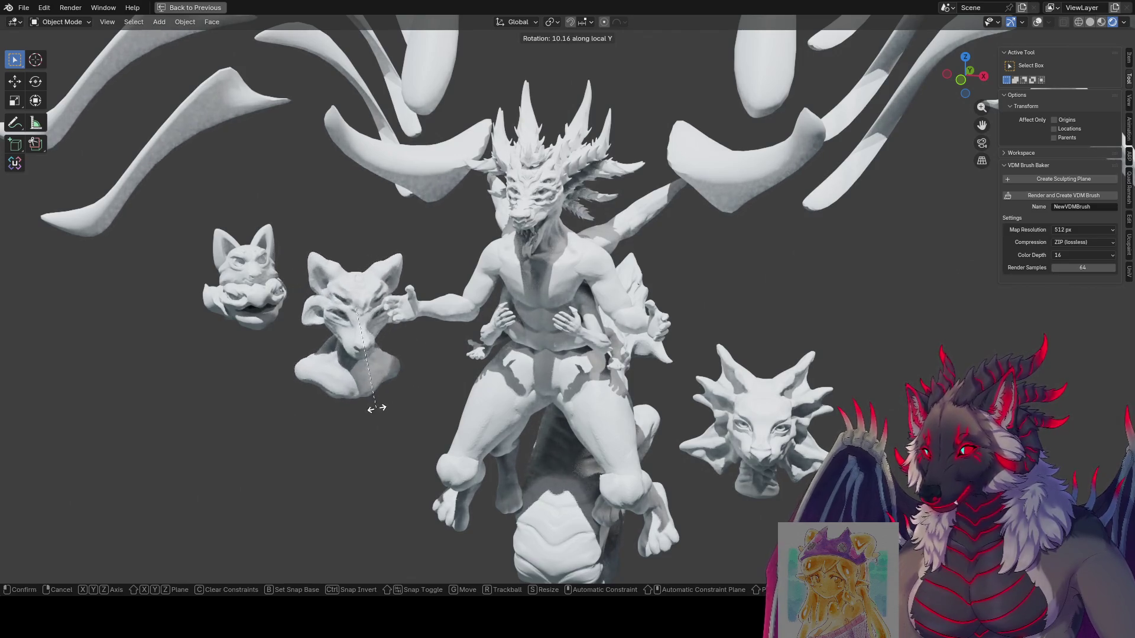
click(407, 397)
mouse_move(477, 366)
middle_down()
mouse_move(459, 380)
mouse_move(466, 361)
middle_up()
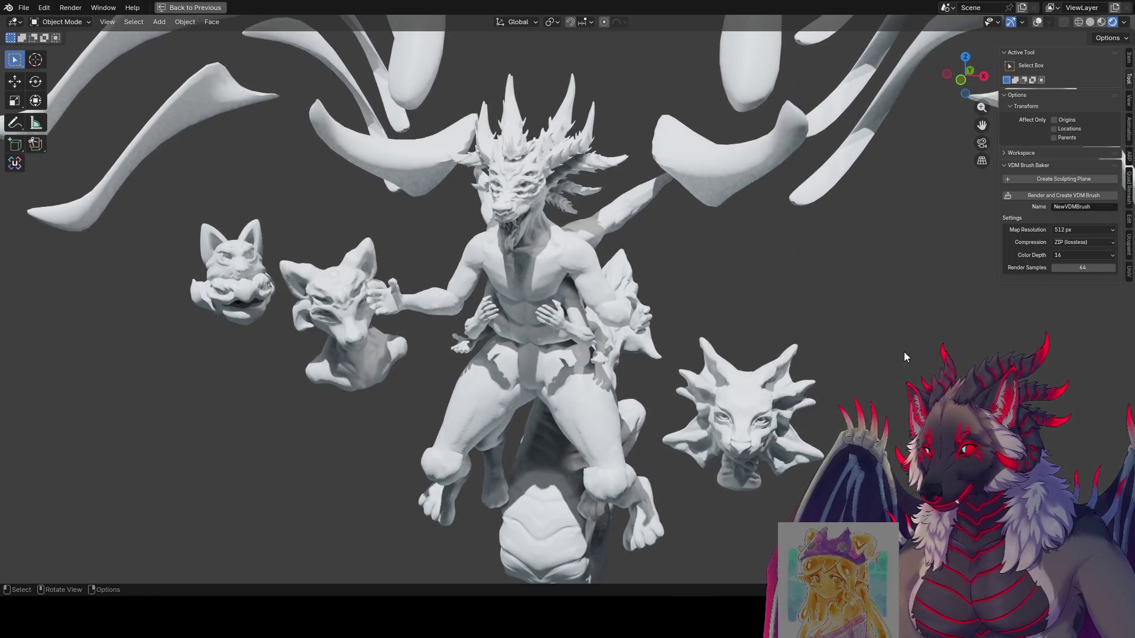
key(ctrl+space)
key(ctrl+space)
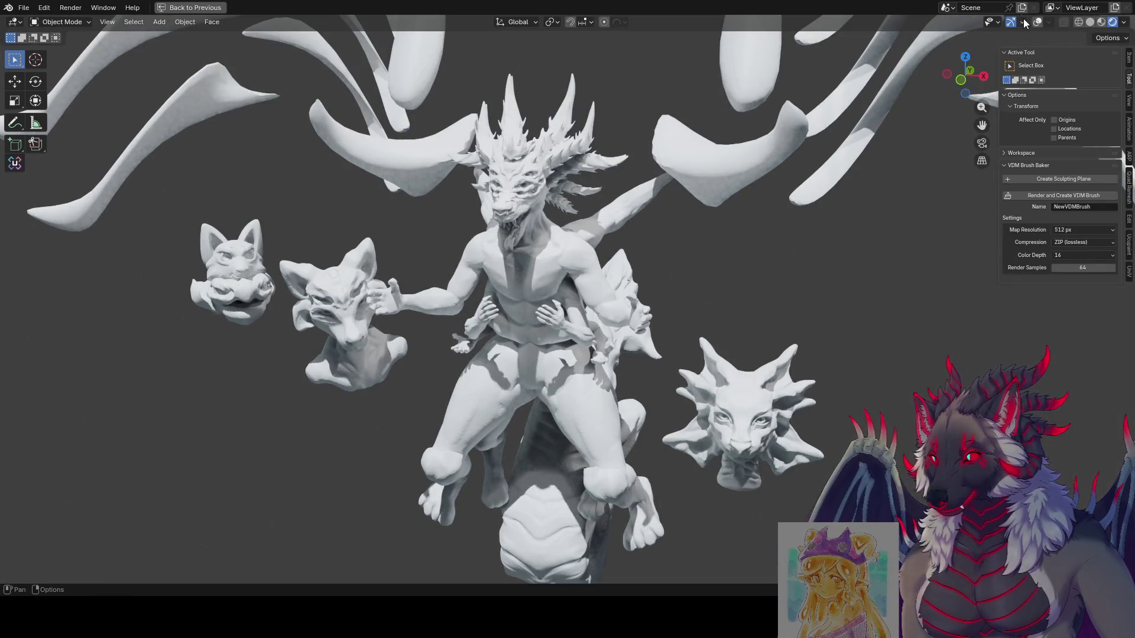
Hide the tool settings sidebar and save the scene as even moar.blend.
drag(995, 253, 1053, 253)
key(n)
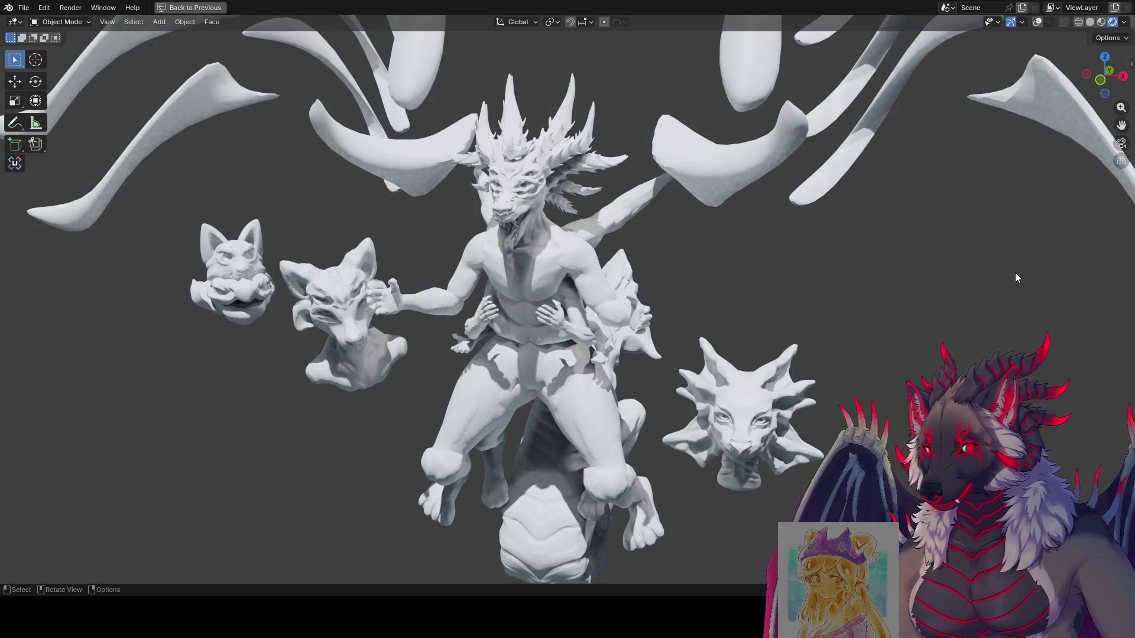
key(ctrl+s)
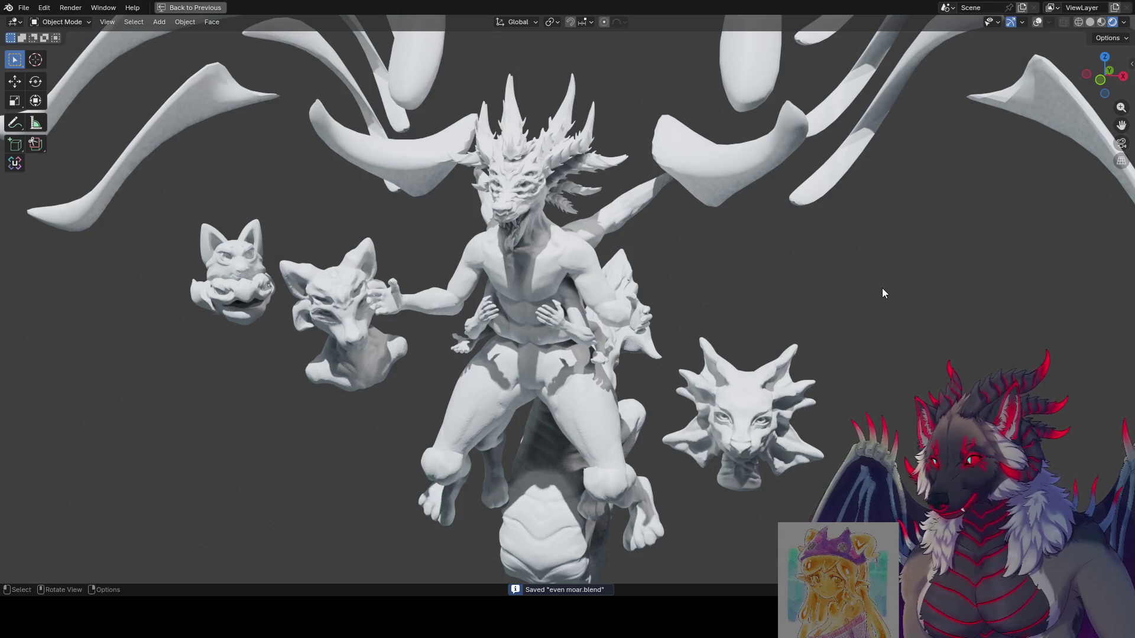
key(ctrl+s)
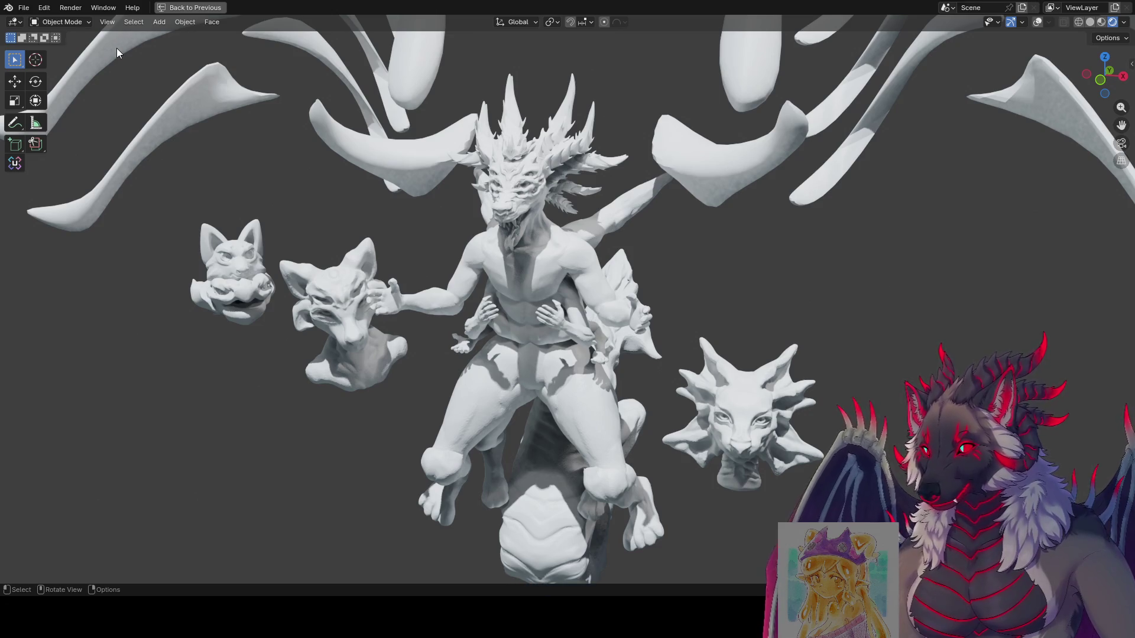
Hide the tool shelf, frame a close-up of the dragon head, and save again.
key(t)
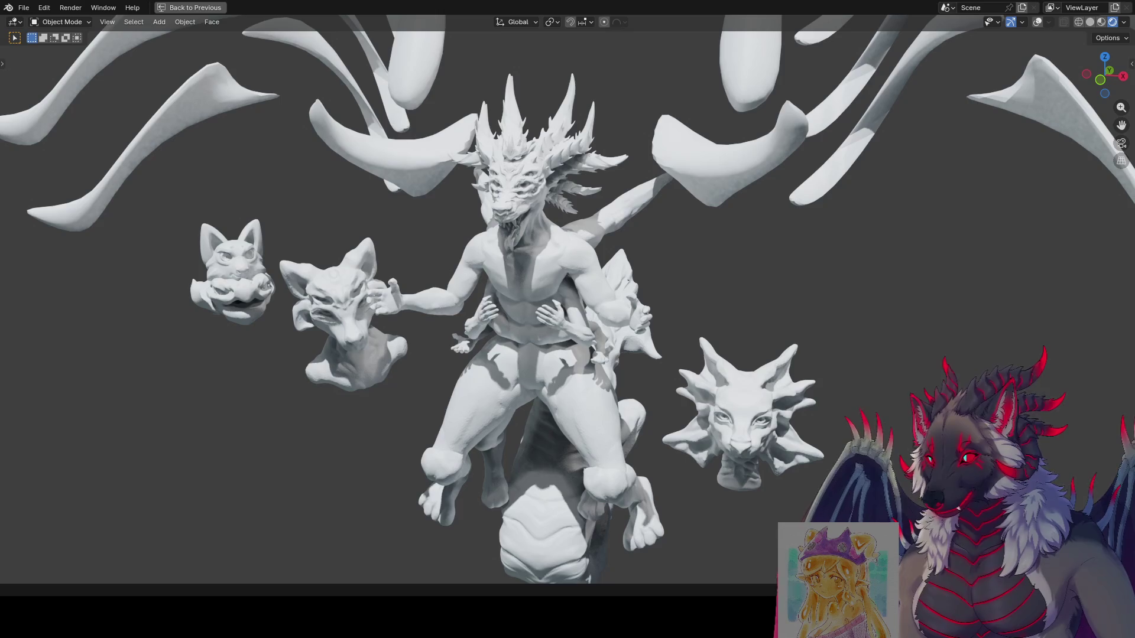
mouse_move(886, 260)
middle_down()
mouse_move(734, 228)
mouse_move(650, 258)
mouse_move(642, 243)
mouse_move(680, 235)
mouse_move(538, 216)
mouse_move(455, 103)
mouse_move(403, 141)
mouse_move(468, 155)
mouse_move(620, 109)
mouse_move(685, 63)
mouse_move(595, 109)
mouse_move(694, 146)
mouse_move(802, 90)
mouse_move(740, 119)
mouse_move(692, 210)
mouse_move(700, 229)
mouse_move(694, 218)
mouse_move(868, 226)
mouse_move(623, 217)
mouse_move(516, 242)
mouse_move(347, 213)
mouse_move(428, 254)
mouse_move(572, 258)
mouse_move(742, 242)
mouse_move(719, 353)
mouse_move(741, 334)
mouse_move(729, 273)
mouse_move(756, 417)
mouse_move(851, 397)
mouse_move(841, 372)
mouse_move(785, 370)
mouse_move(811, 388)
mouse_move(811, 418)
mouse_move(834, 343)
mouse_move(832, 363)
mouse_move(896, 383)
mouse_move(962, 364)
mouse_move(694, 370)
mouse_move(747, 360)
mouse_move(736, 292)
mouse_move(767, 316)
mouse_move(772, 285)
mouse_move(792, 302)
mouse_move(820, 281)
mouse_move(788, 281)
mouse_move(810, 392)
mouse_move(805, 371)
mouse_move(826, 339)
mouse_move(801, 330)
mouse_move(831, 337)
middle_up()
scroll(688, 216, up, 2)
scroll(797, 314, up, 4)
key(ctrl+s)
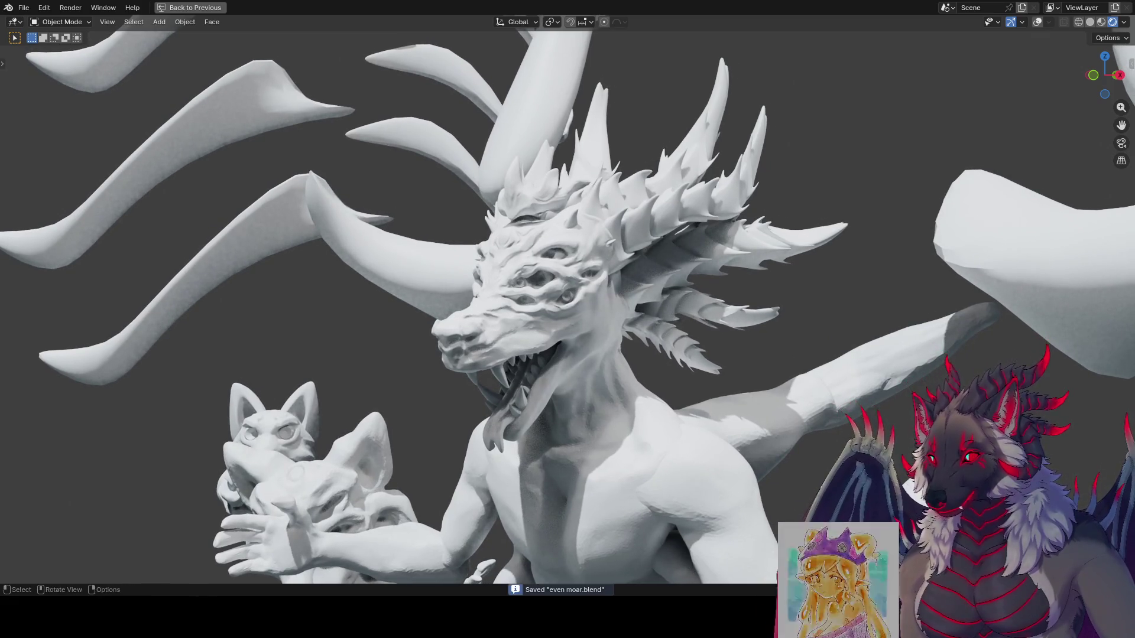